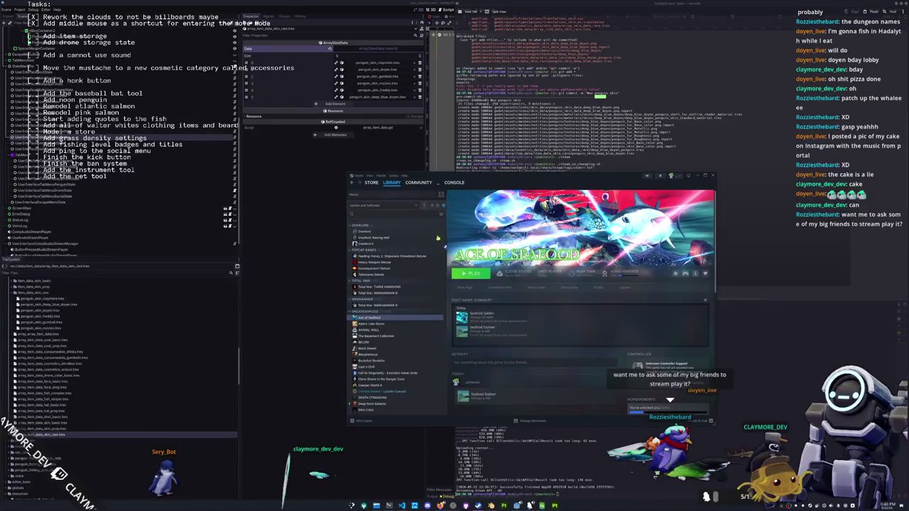
Go back to the library home and open Hadalyth Zero's game page.
left_click(381, 386)
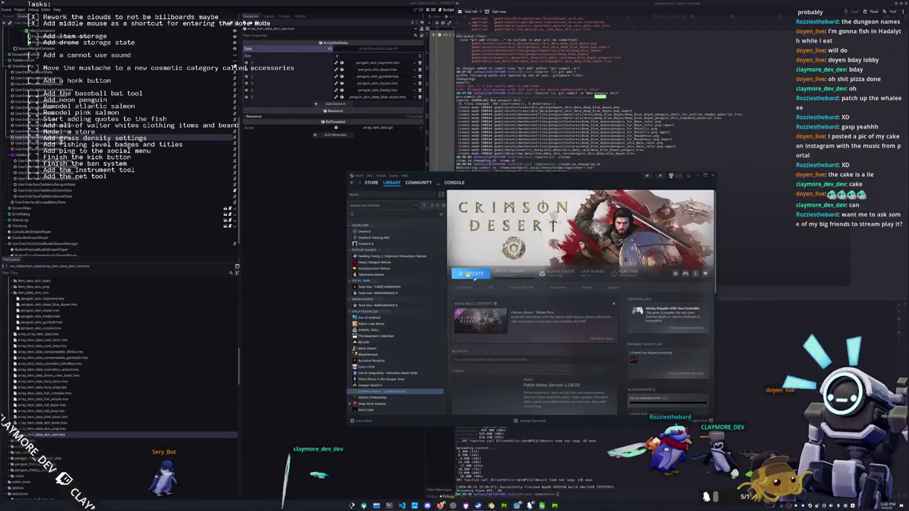
scroll(389, 246, "up", 1)
scroll(389, 246, "up", 5)
left_click(353, 193)
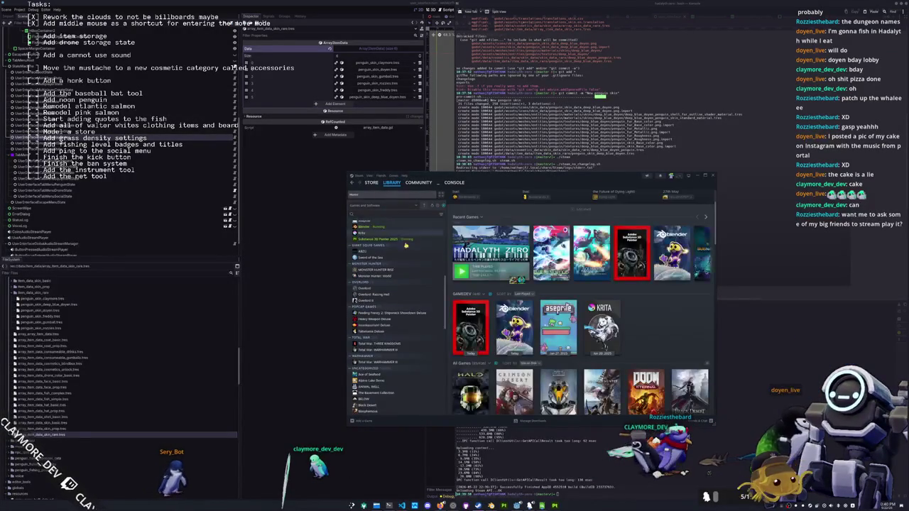
left_click(395, 229)
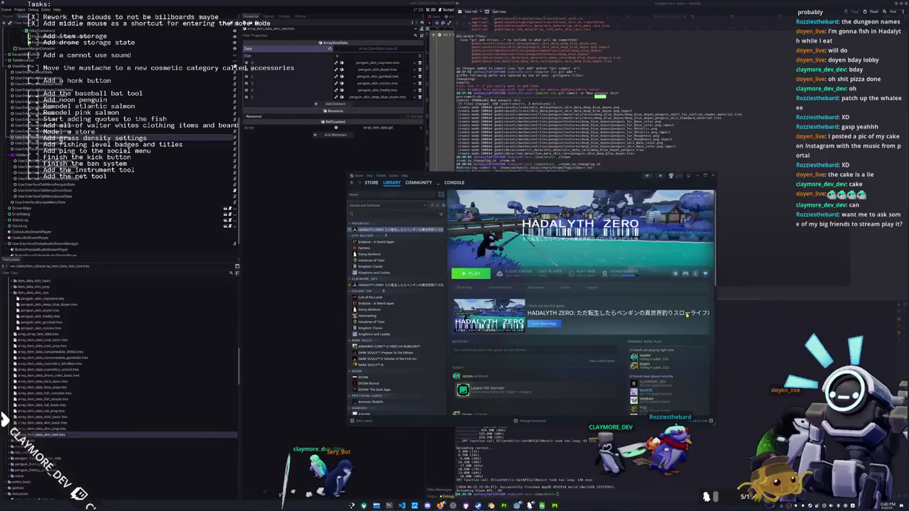
Verify Hadalyth Zero's installed files in Properties, launch the game, and close Properties.
left_click(461, 309)
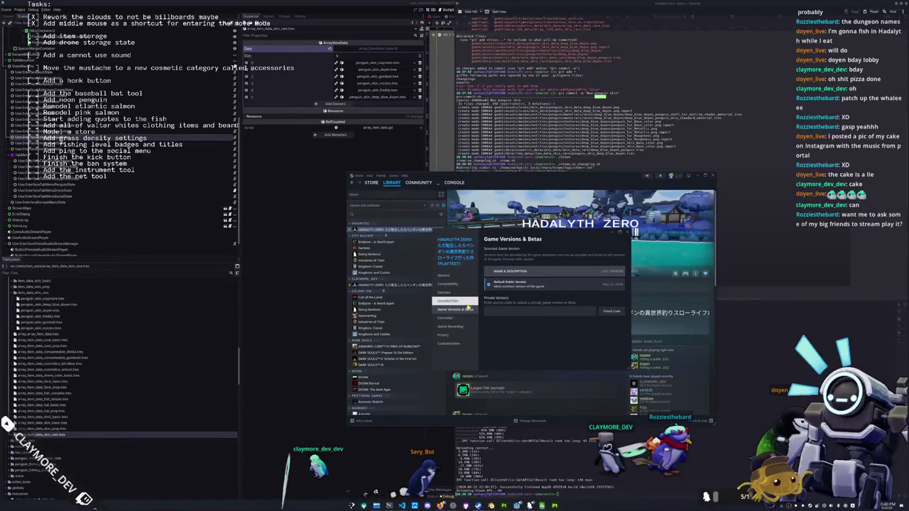
left_click(455, 301)
mouse_move(586, 244)
left_mouse_down()
mouse_move(464, 244)
mouse_move(301, 188)
left_mouse_up()
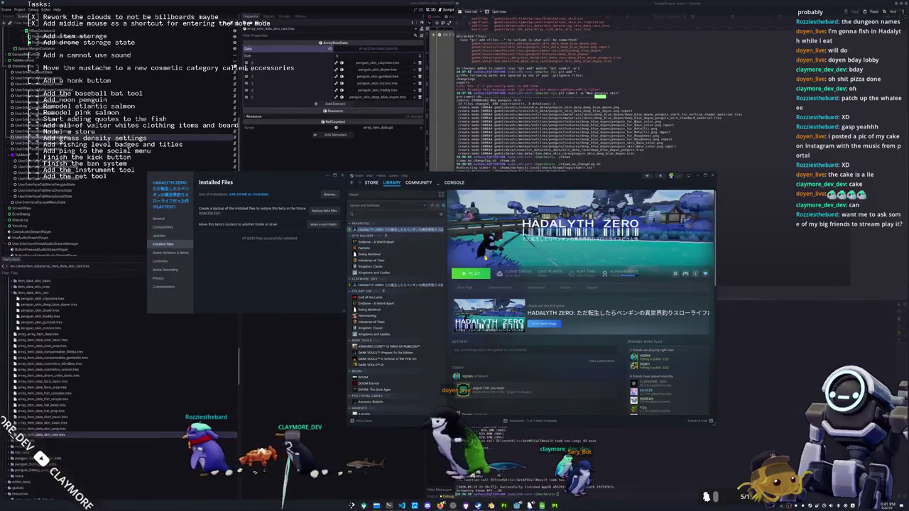
left_click(471, 273)
left_click(341, 175)
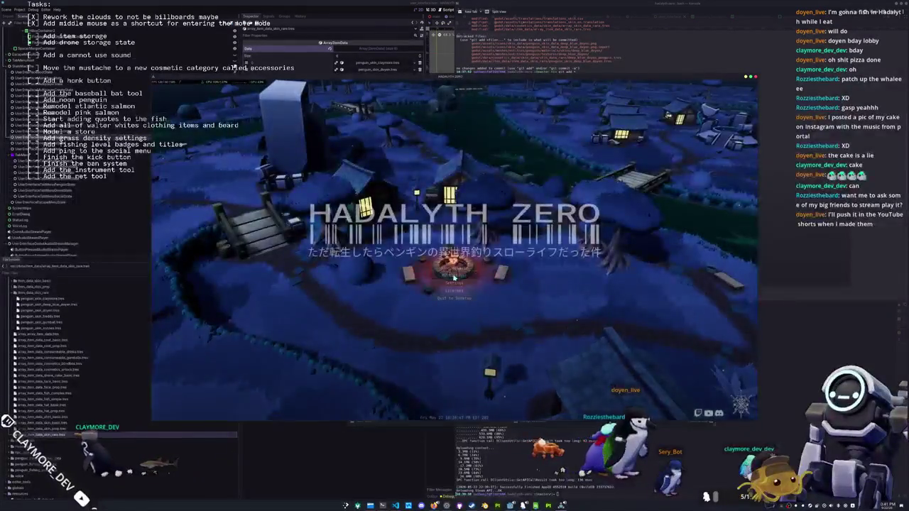
left_click(453, 280)
left_click(425, 183)
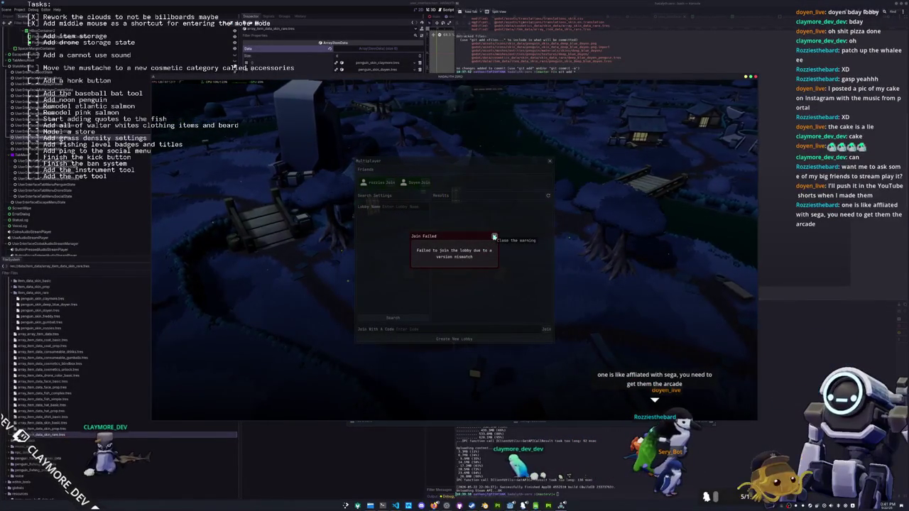
left_click(494, 237)
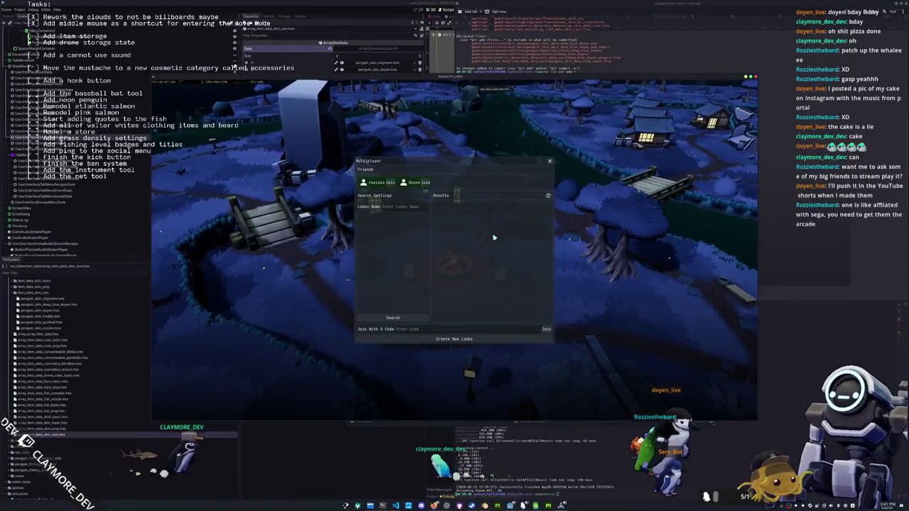
left_click(419, 183)
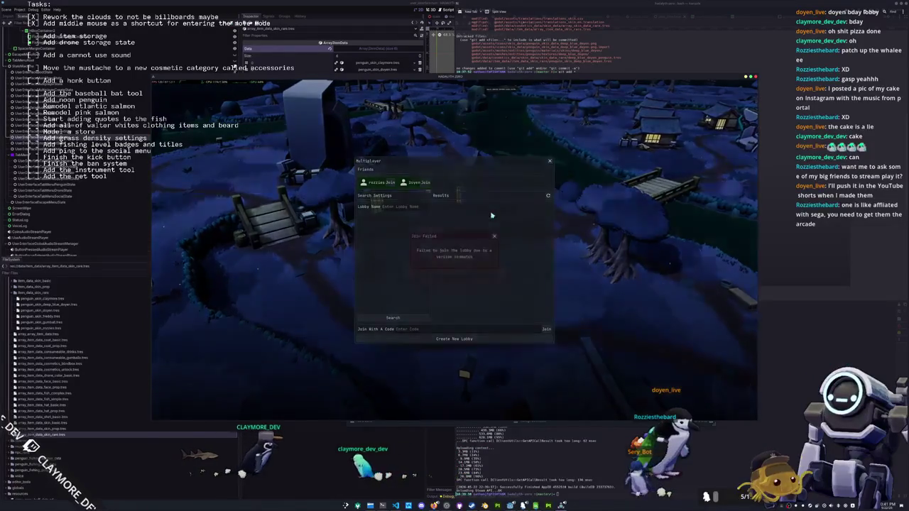
left_click(495, 236)
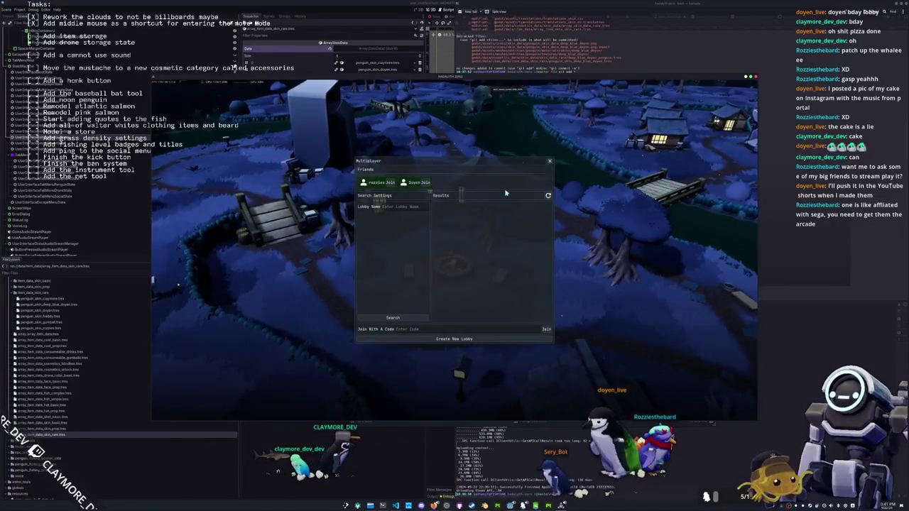
left_click(390, 182)
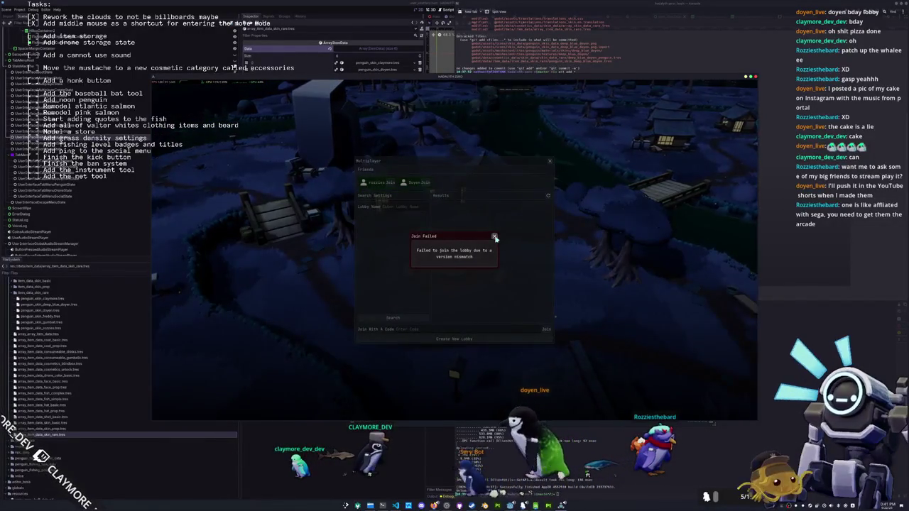
left_click(495, 236)
left_click(424, 182)
left_click(495, 236)
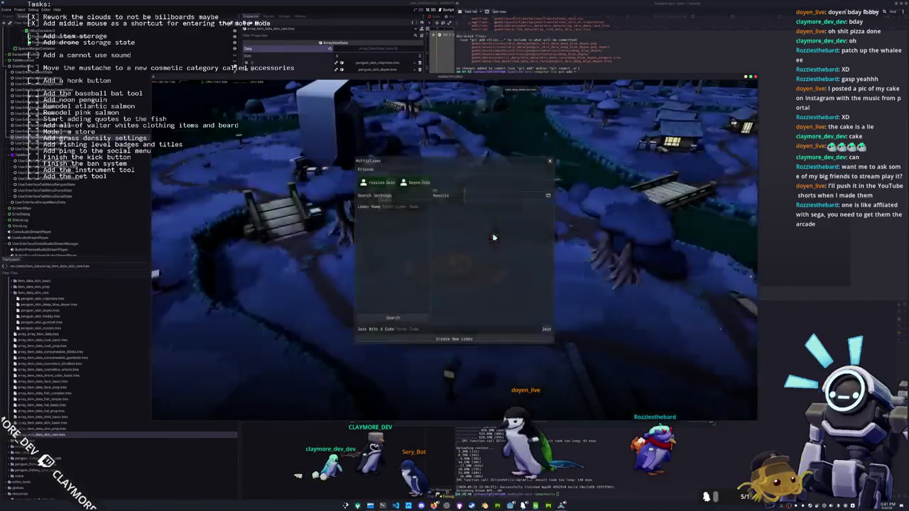
left_click(424, 182)
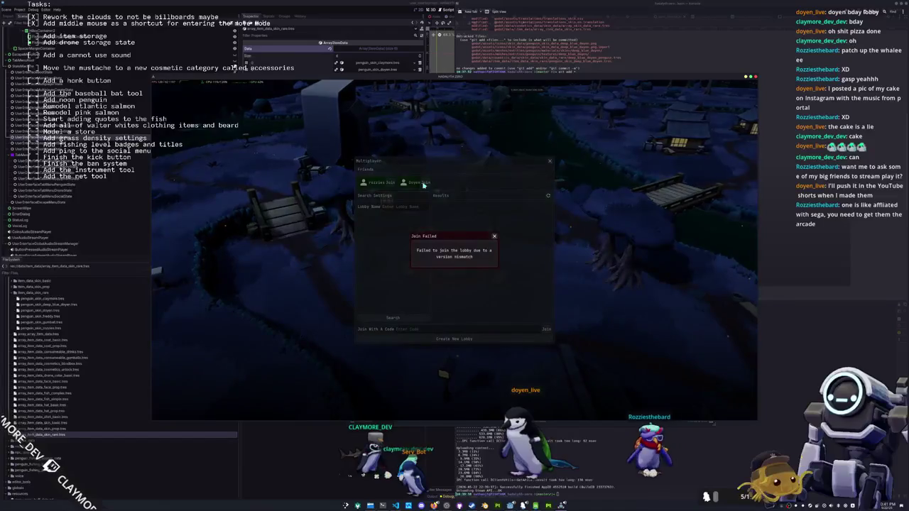
left_click(495, 236)
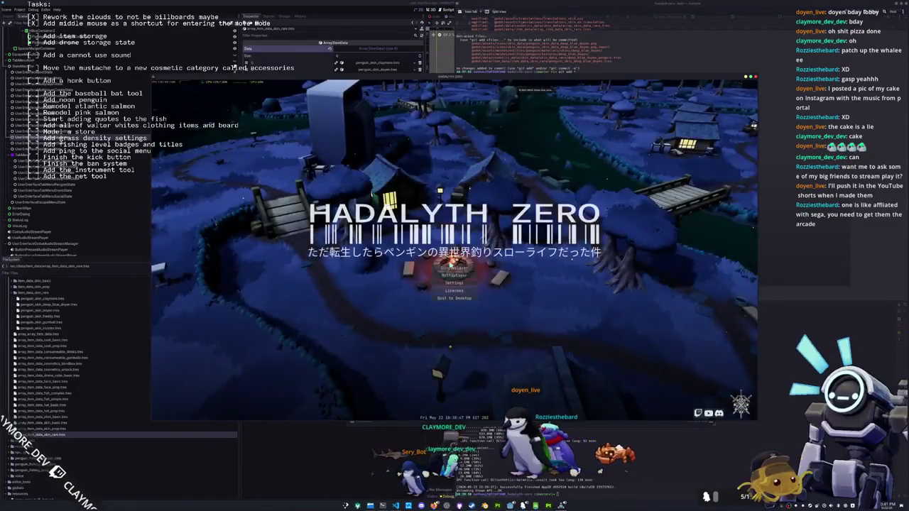
left_click(454, 275)
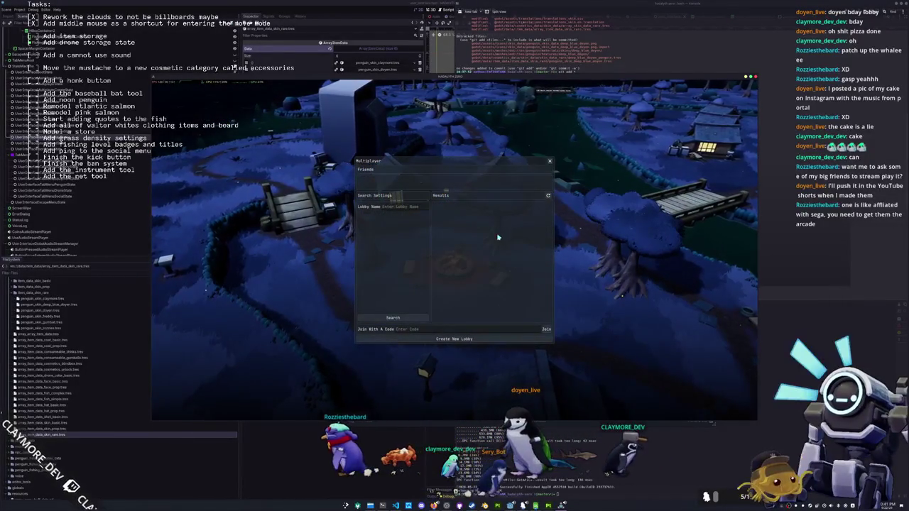
key("Escape")
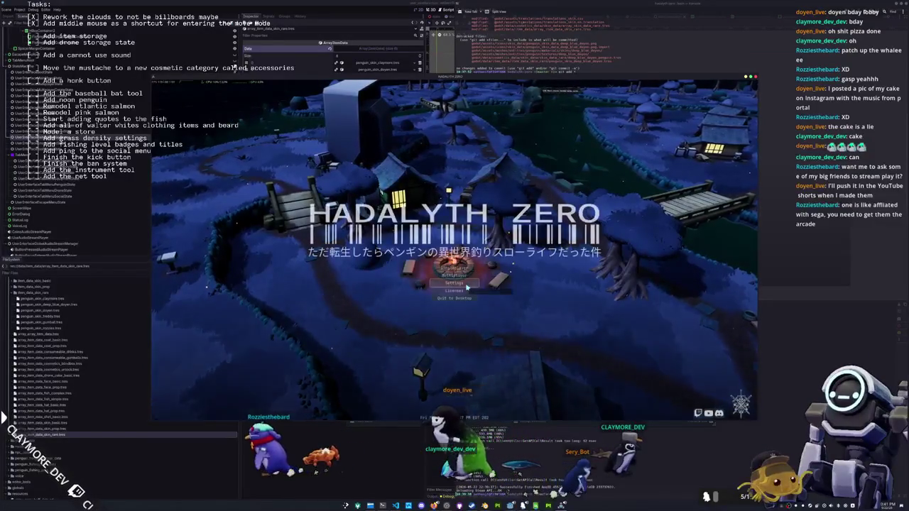
left_click(466, 287)
key("Escape")
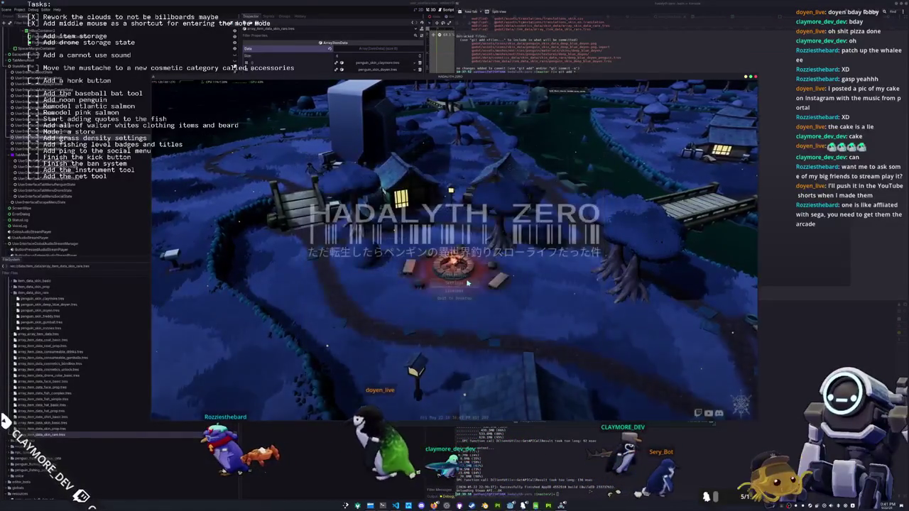
left_click(467, 283)
key("Escape")
left_click(457, 270)
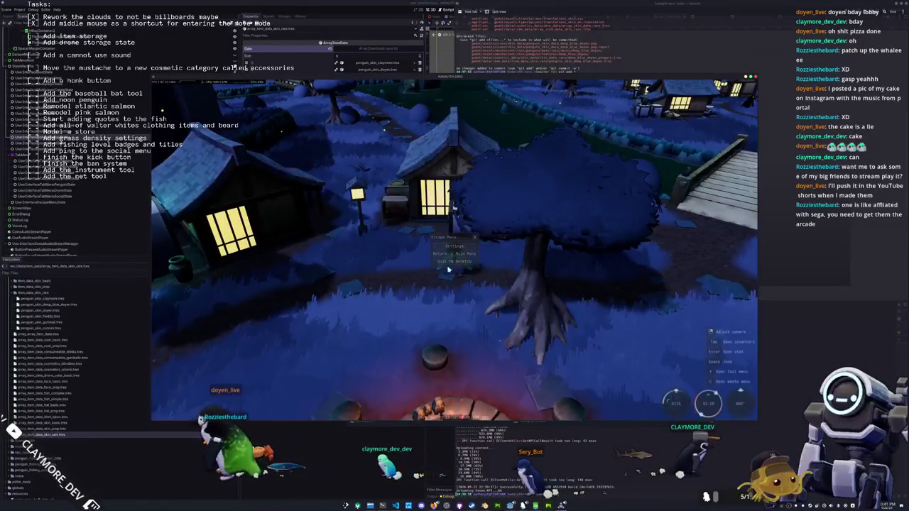
key("Tab")
key("e")
key("e")
key("e")
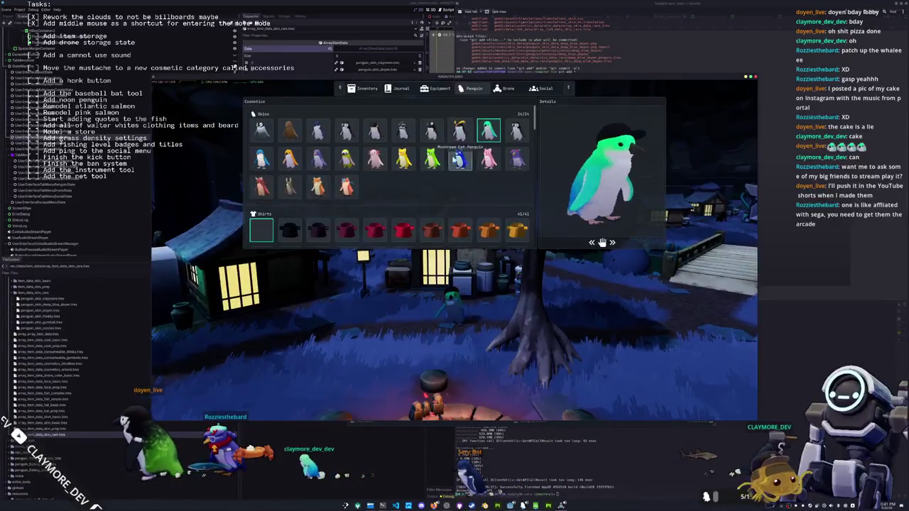
key("Tab")
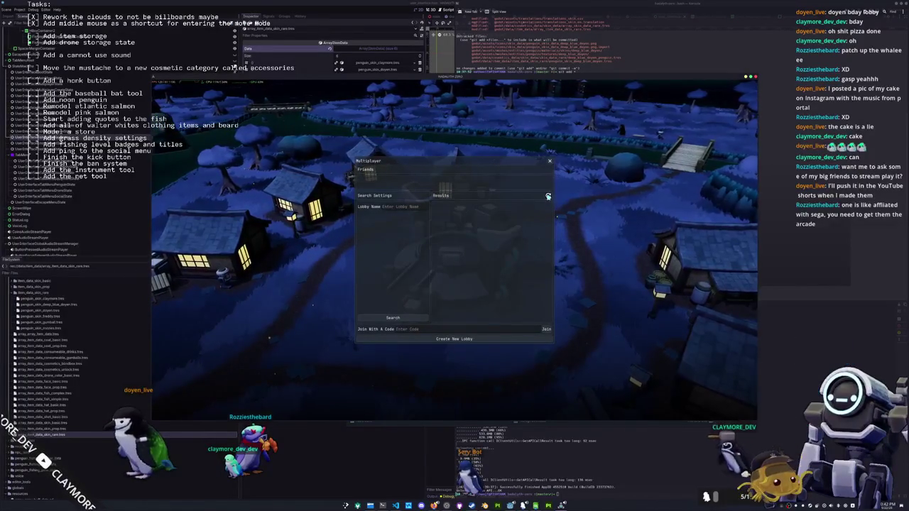
key("Escape")
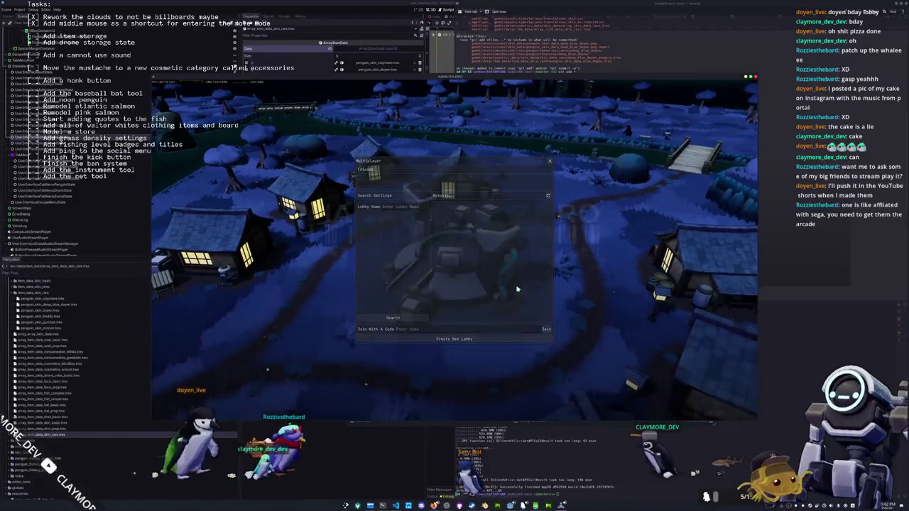
Quit the game and set the OBS screen capture to the HADALYTH ZERO window.
left_click(517, 289)
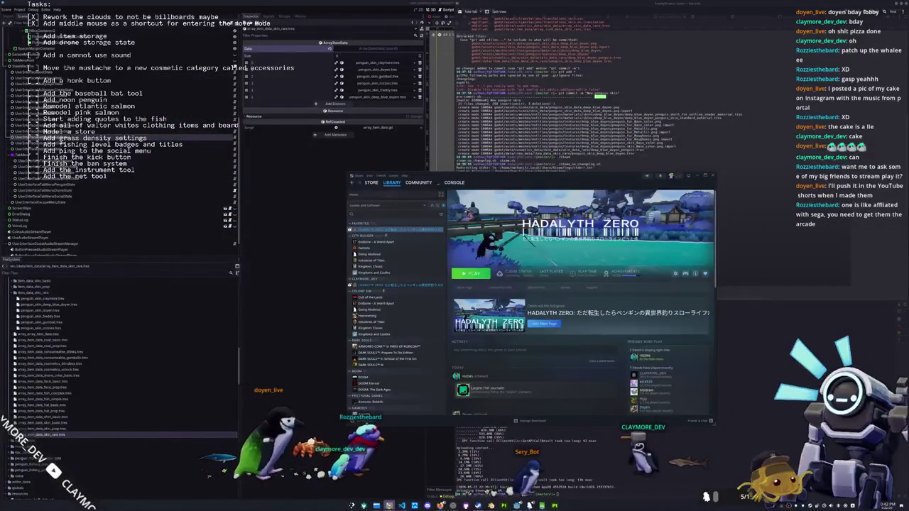
left_click(415, 505)
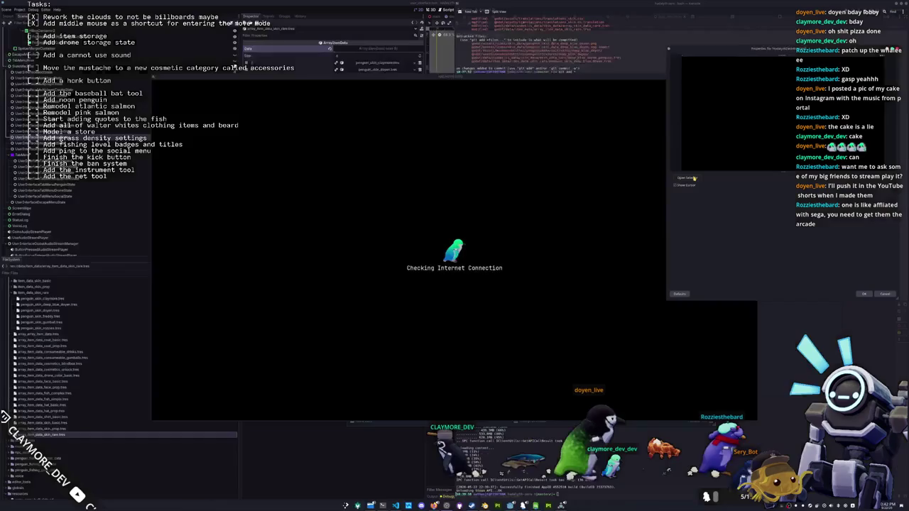
left_click(693, 179)
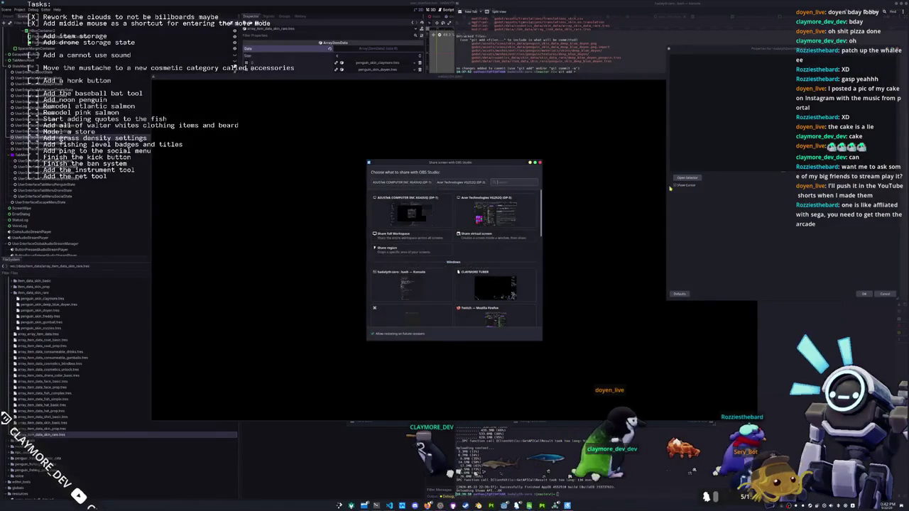
scroll(489, 259, "down", 5)
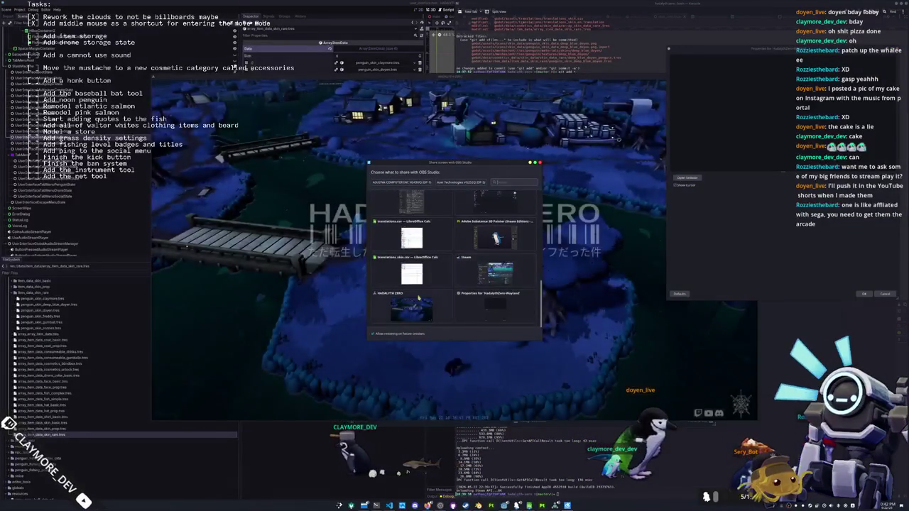
double_click(411, 307)
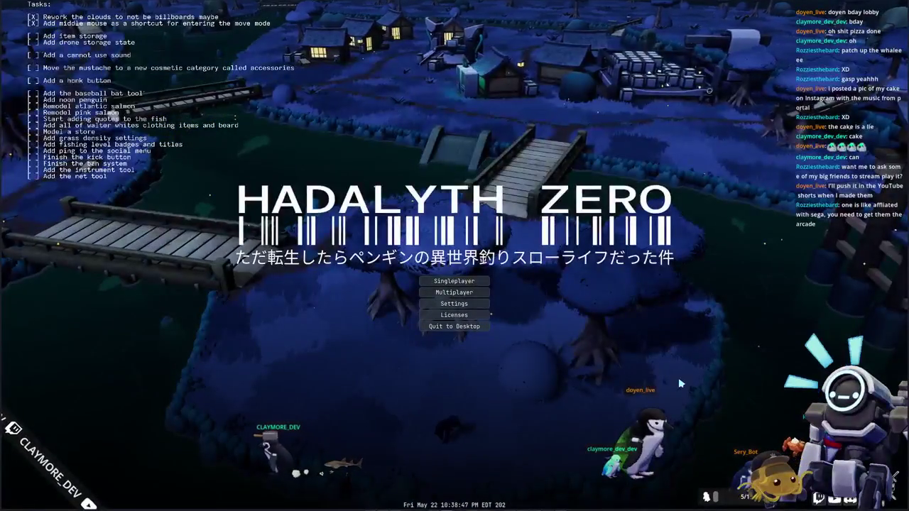
Look at the multiplayer lobbies, then mute Music in the Audio settings and return to the menu.
left_click(458, 294)
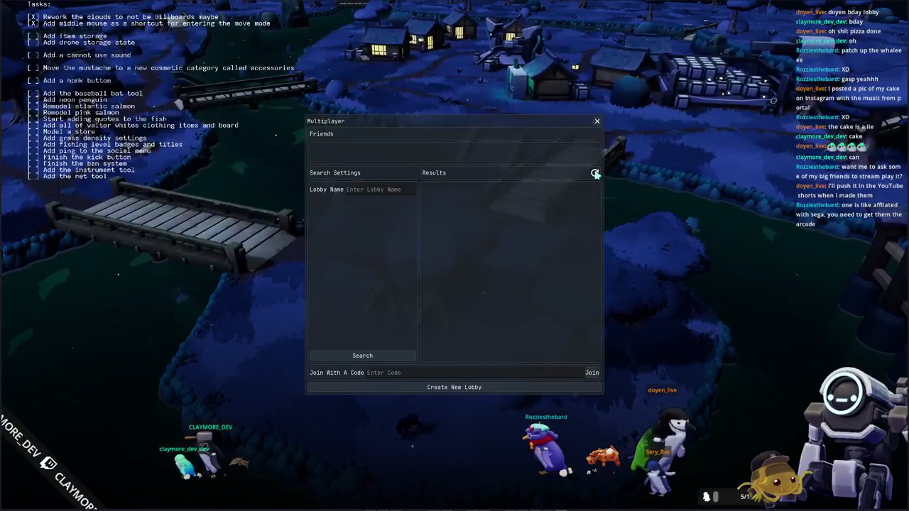
left_click(597, 122)
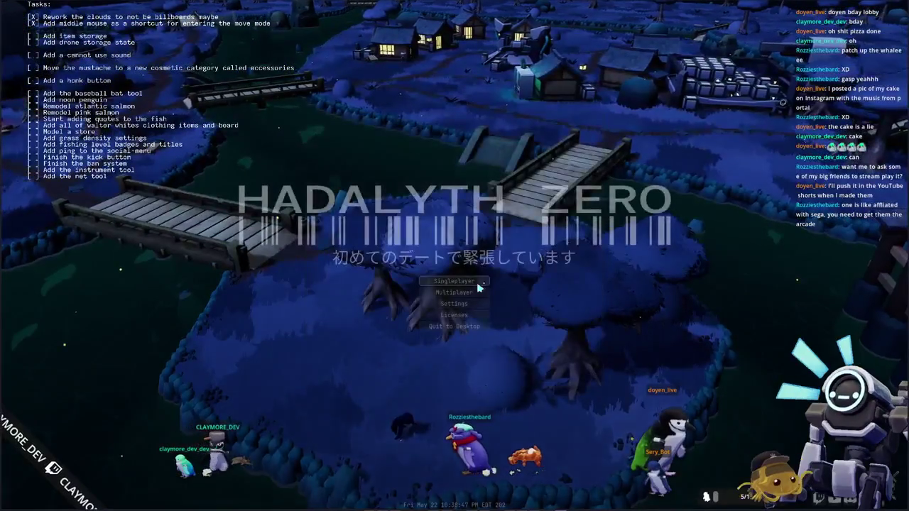
left_click(467, 306)
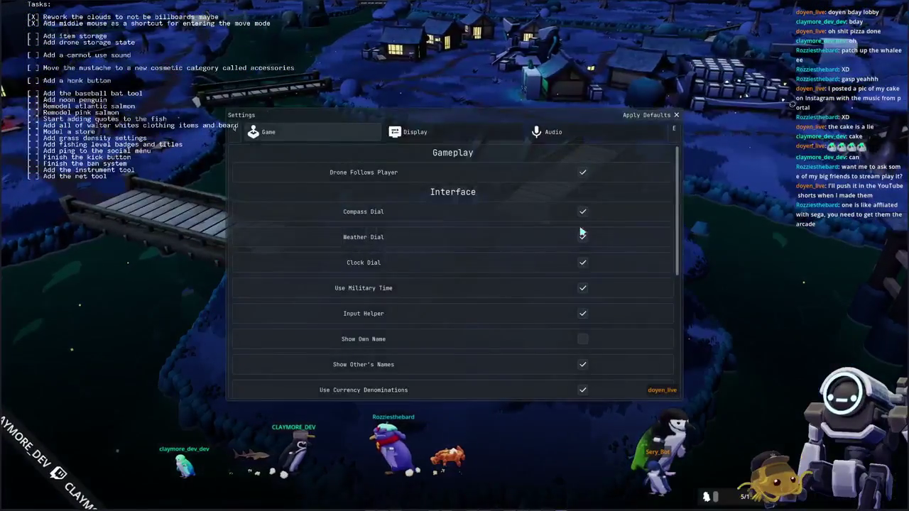
key("e")
key("e")
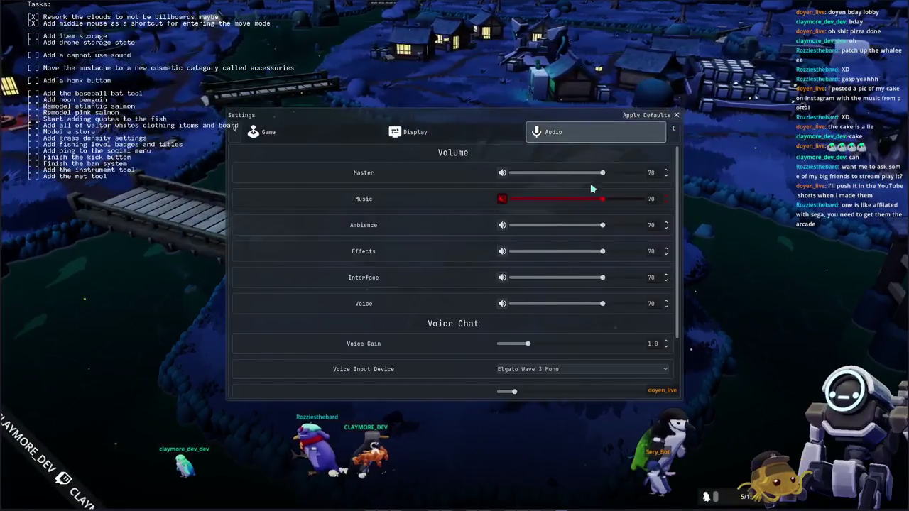
left_click(502, 199)
key("e")
key("q")
key("q")
key("q")
key("Escape")
Open and close the Multiplayer browser again, then open the Licenses page.
left_click(440, 291)
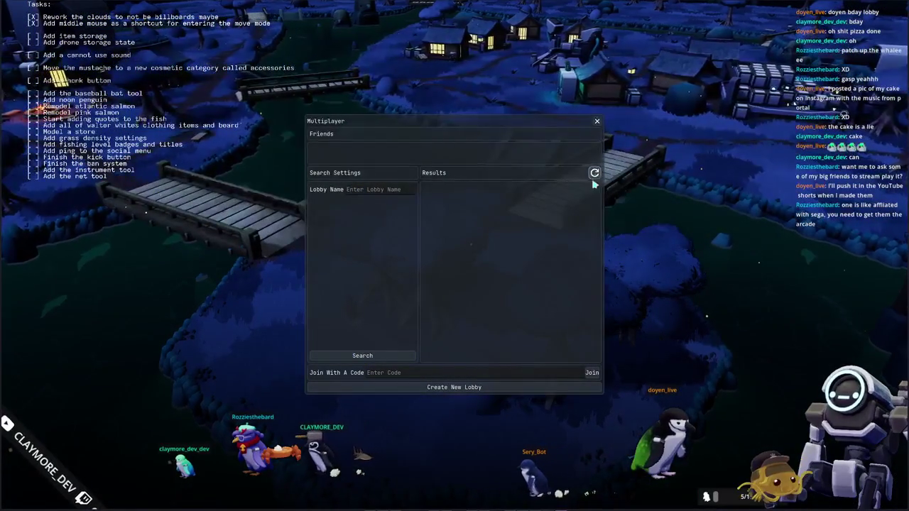
key("Escape")
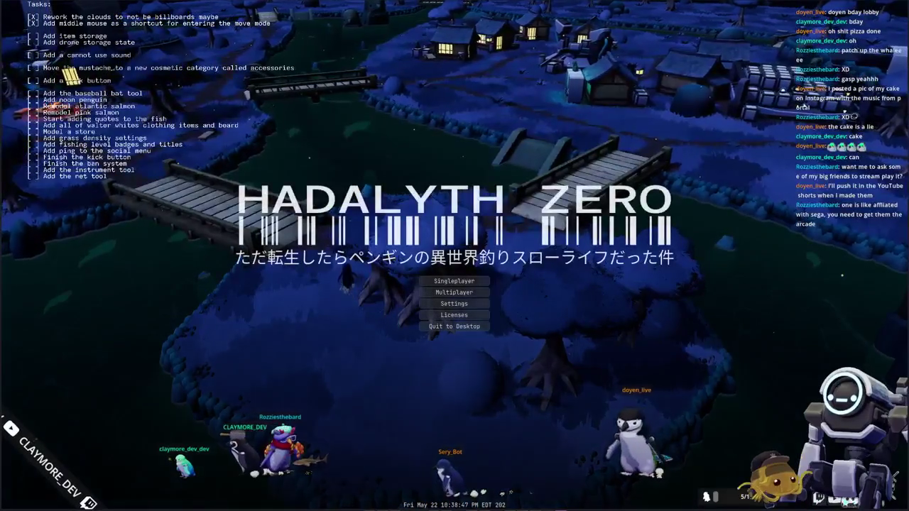
left_click(454, 315)
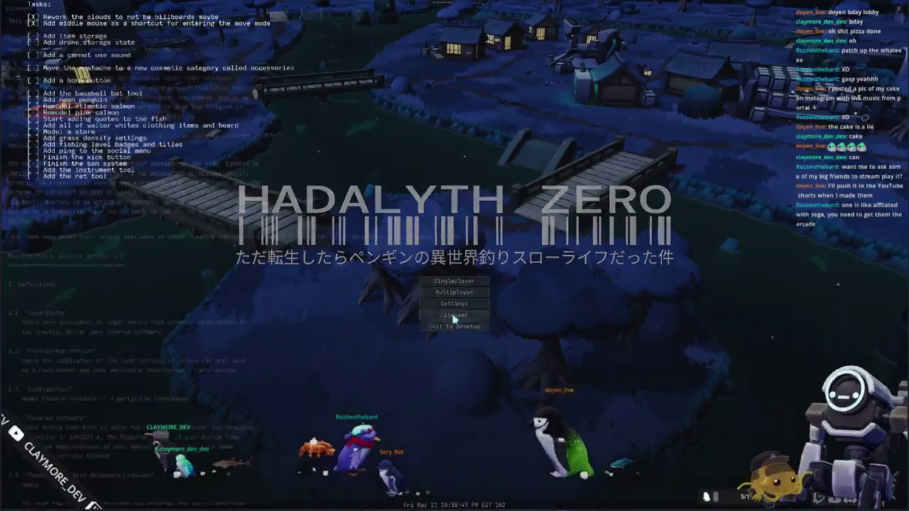
Scroll the Licenses text, close it, and reopen the Multiplayer lobby browser.
scroll(539, 234, "down", 20)
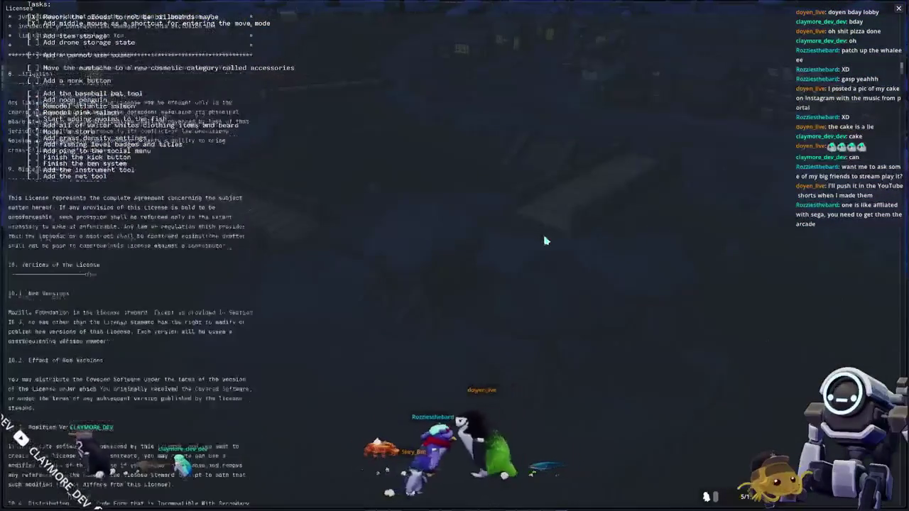
key("Escape")
left_click(454, 292)
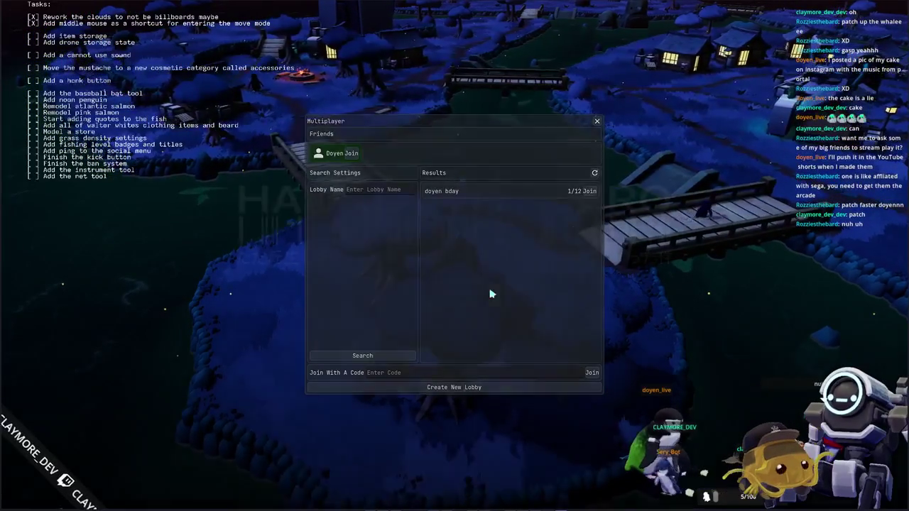
Join the open lobby with 1 of 12 players and open the inventory.
key("Escape")
left_click(445, 291)
left_click(593, 192)
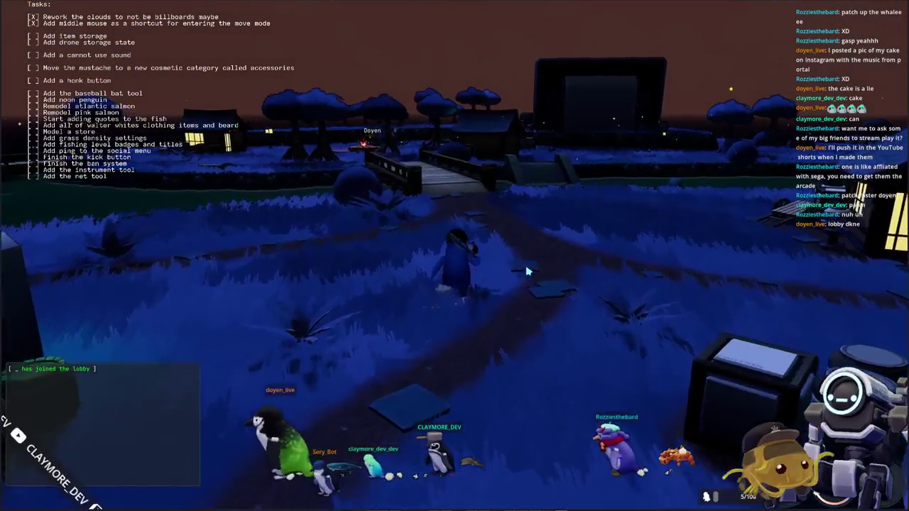
key("Tab")
key("Tab")
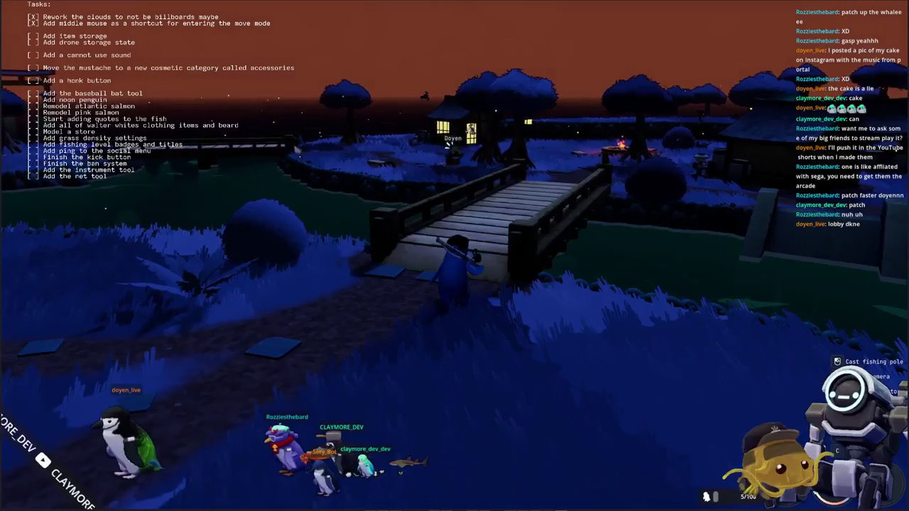
Walk to the vendor at the lit house and buy a Blue Gumball.
key("w")
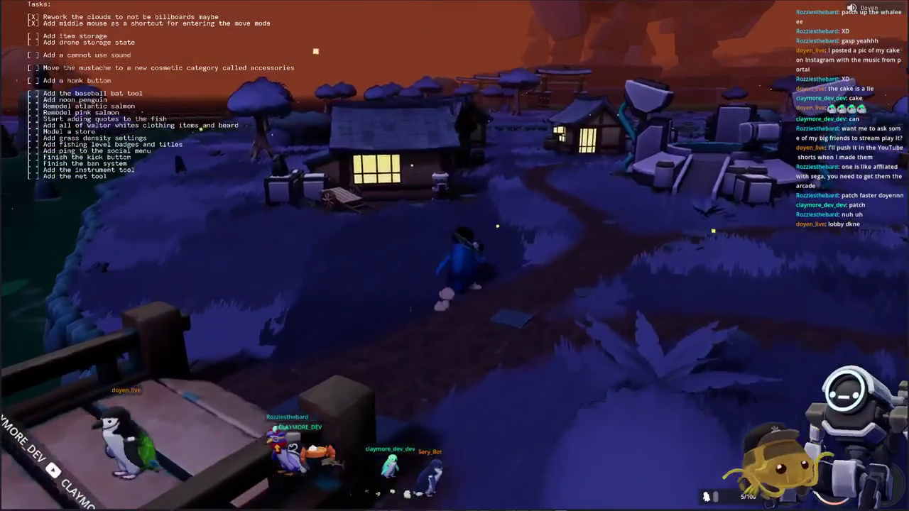
key("w")
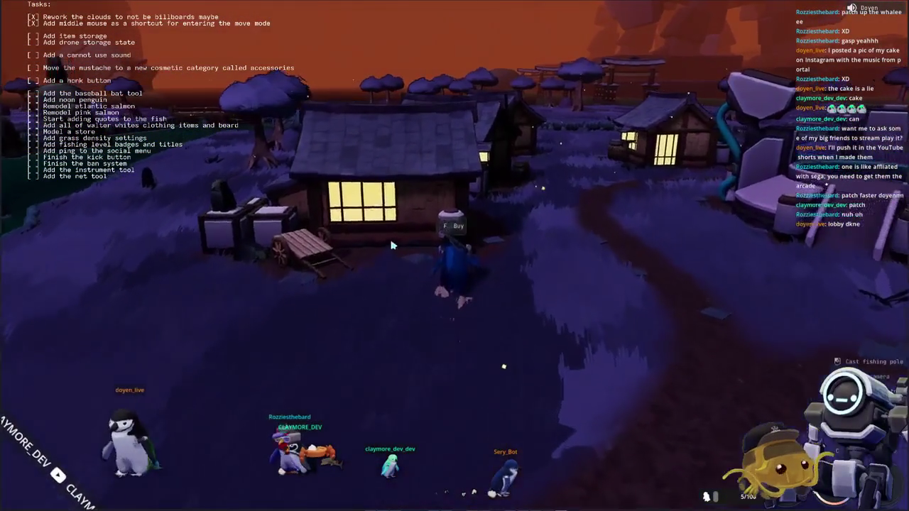
key("f")
left_click(213, 60)
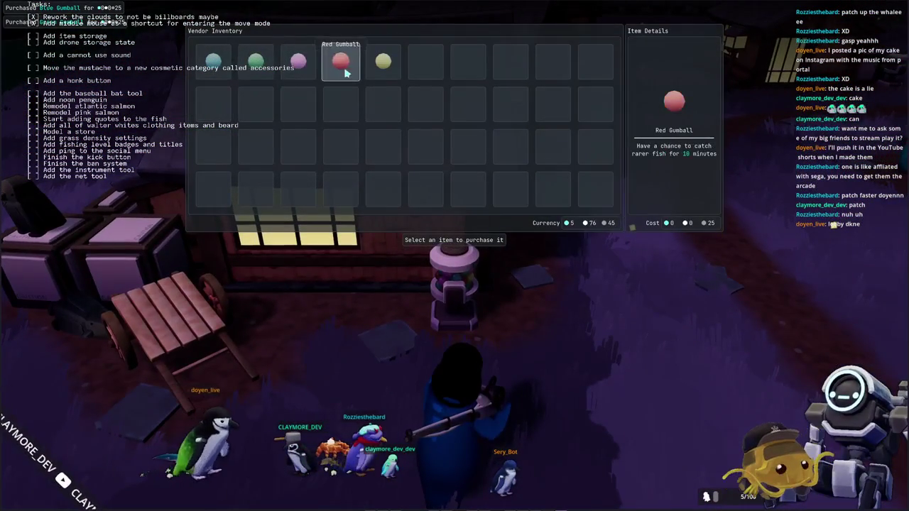
key("Escape")
Run to the vending machines, buy a Cosmetics Blindbox, and check the left machine's stock.
key("w")
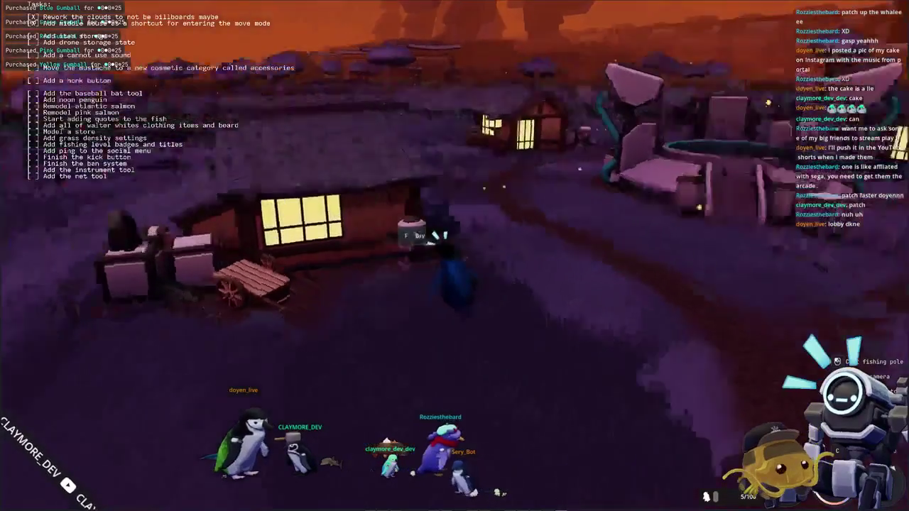
key("w")
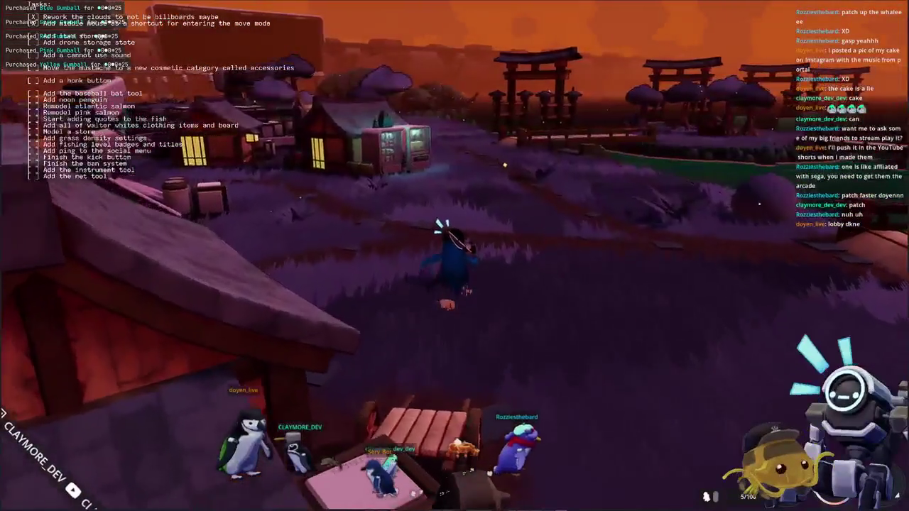
key("w")
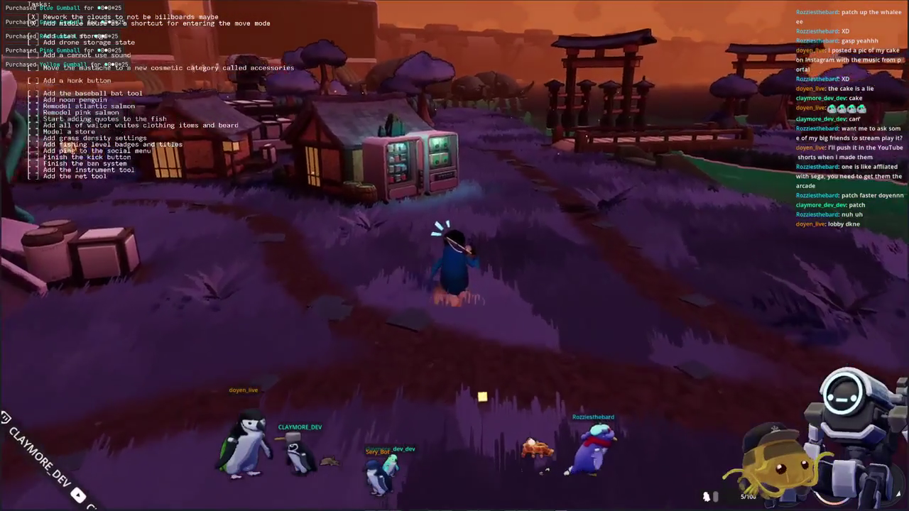
key("w")
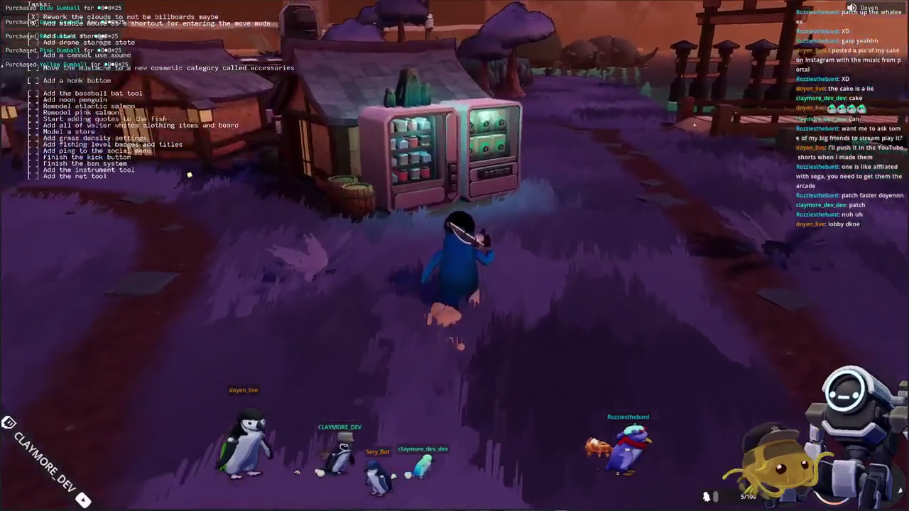
key("w")
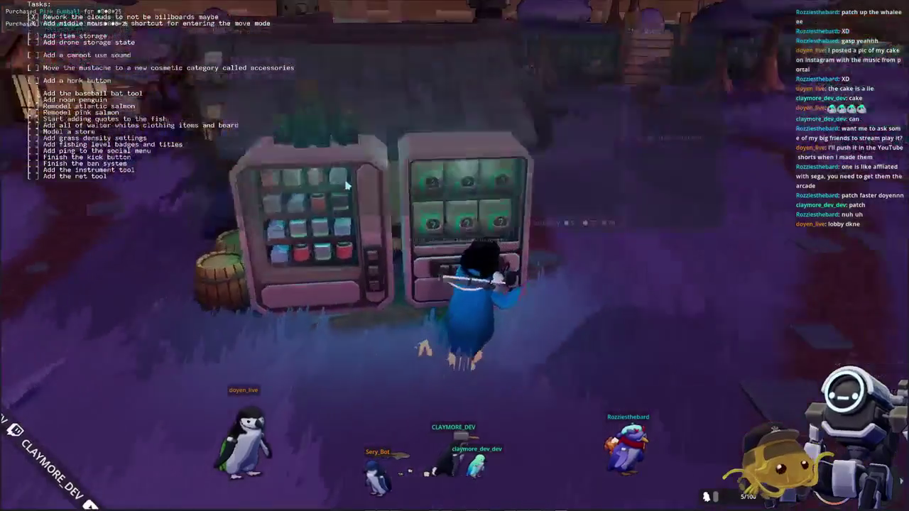
key("e")
left_click(213, 62)
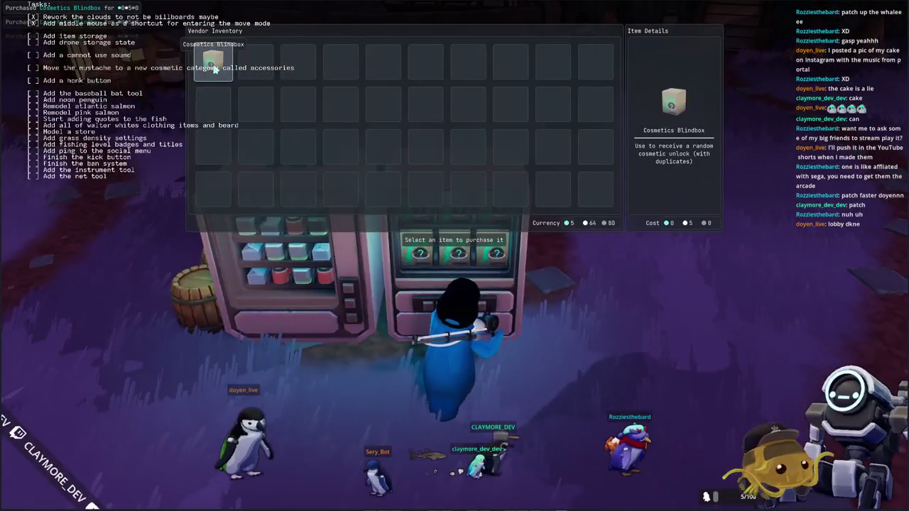
key("Escape")
key("a")
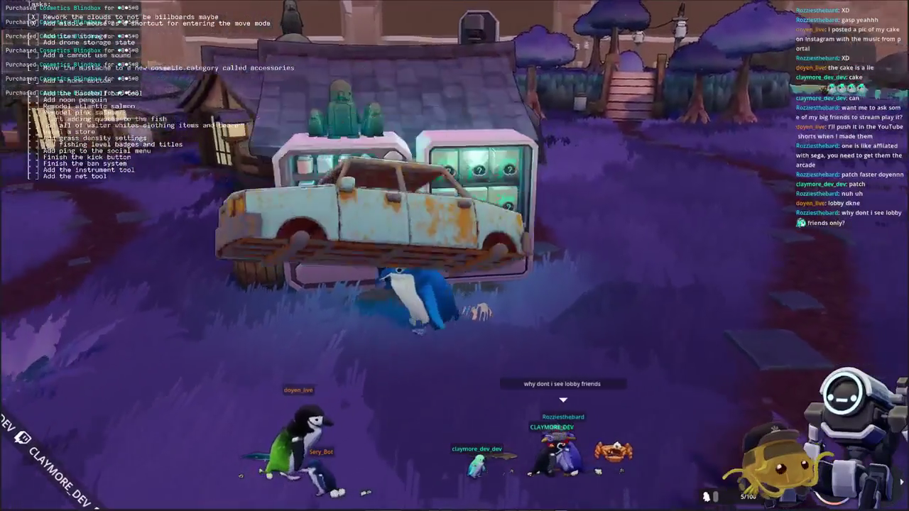
key("f")
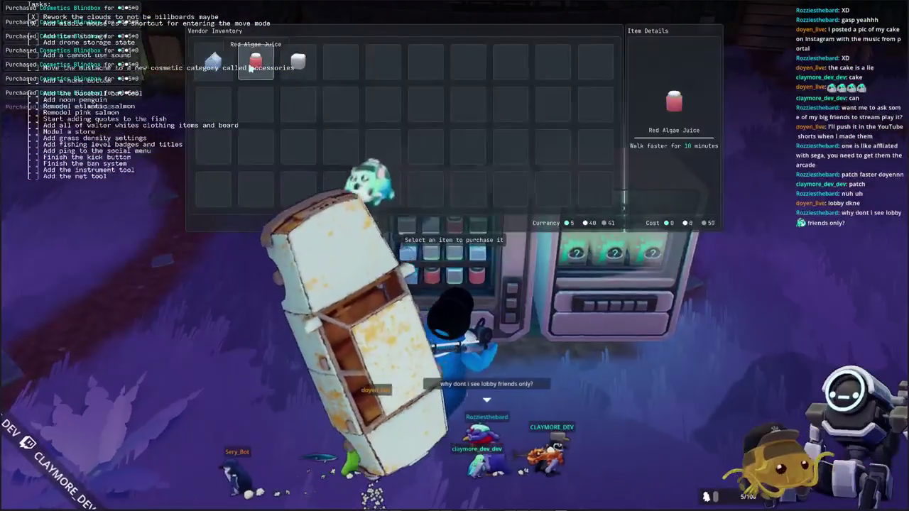
key("Escape")
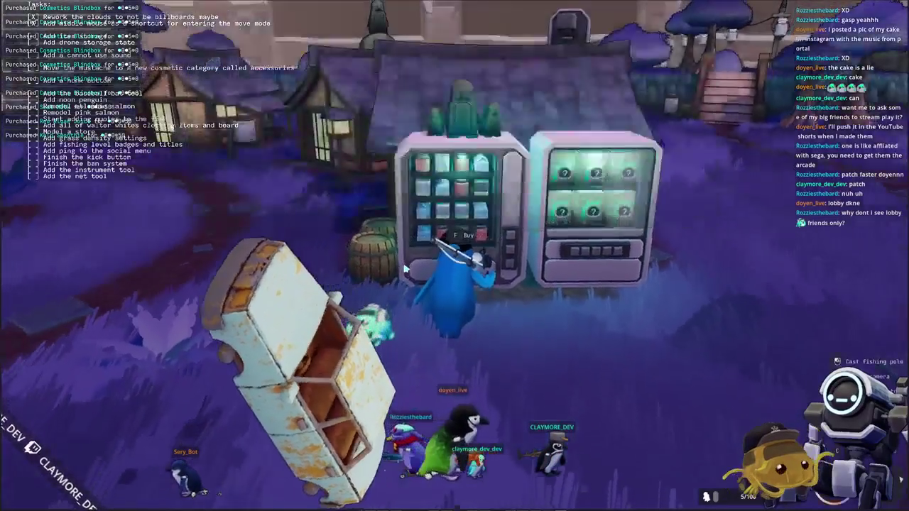
key("Tab")
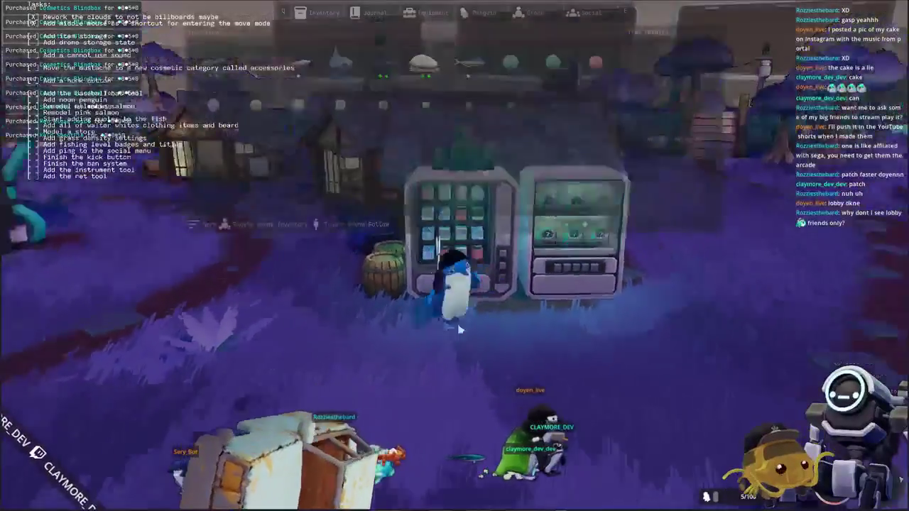
Share the lobby's join code from the Social panel, then walk across the field toward the bridge.
key("Tab")
key("Tab")
key("Tab")
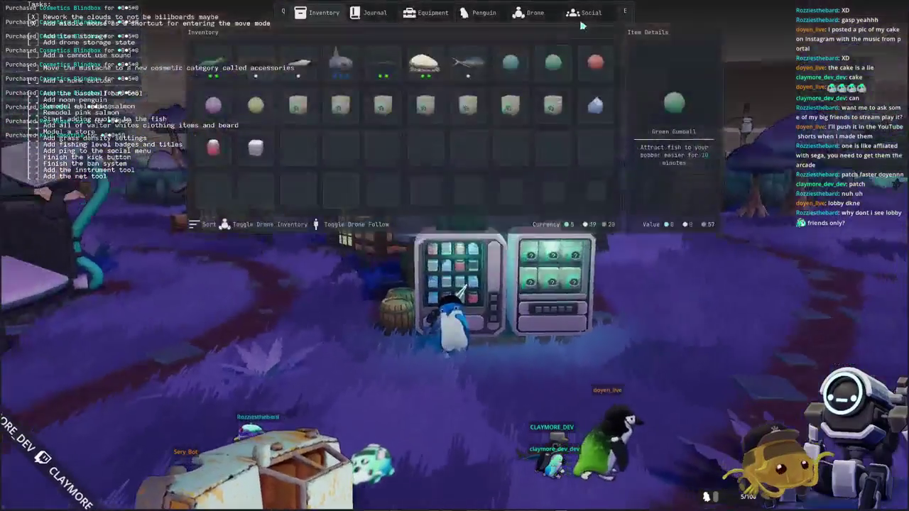
key("q")
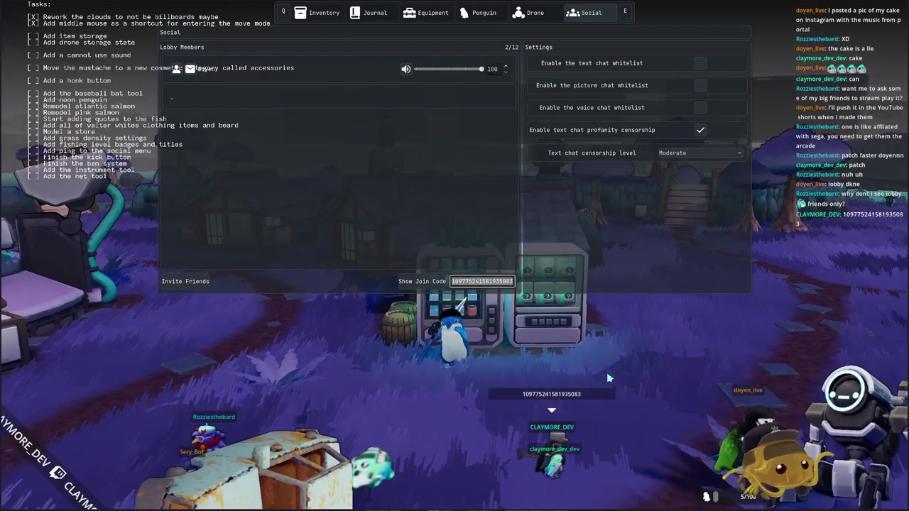
key("Tab")
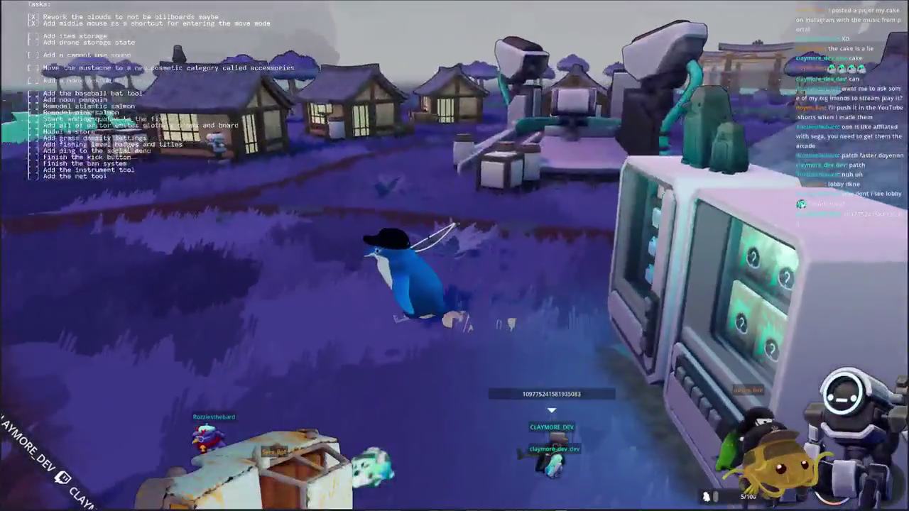
key("w")
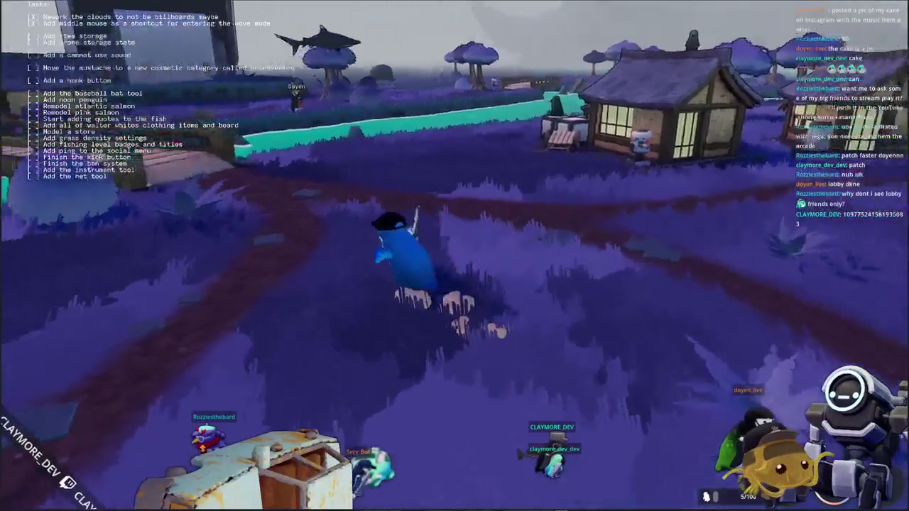
key("w")
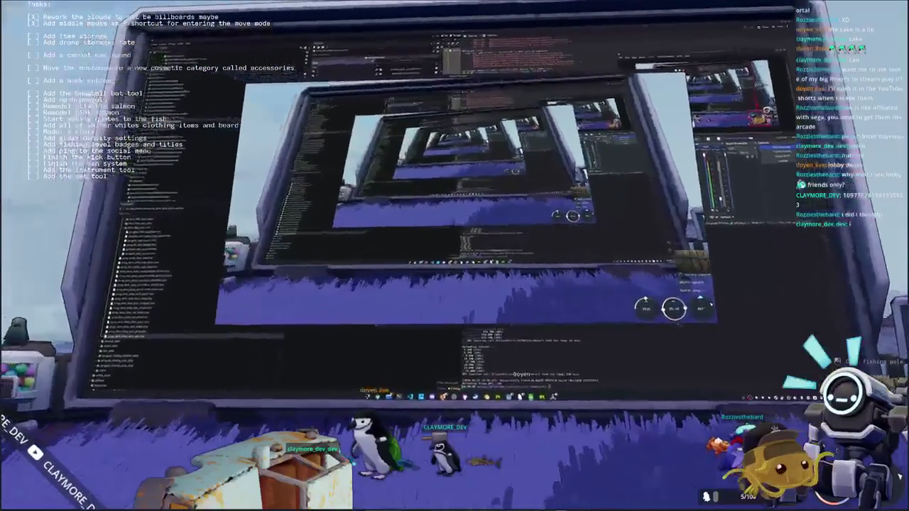
Zoom the camera in and out and step back in front of the giant in-world screen.
scroll(645, 309, "up", 5)
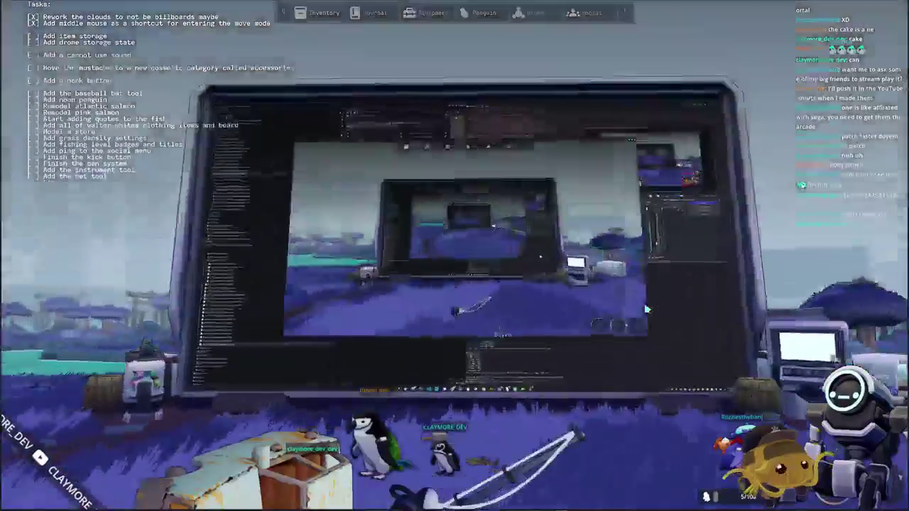
scroll(454, 256, "down", 3)
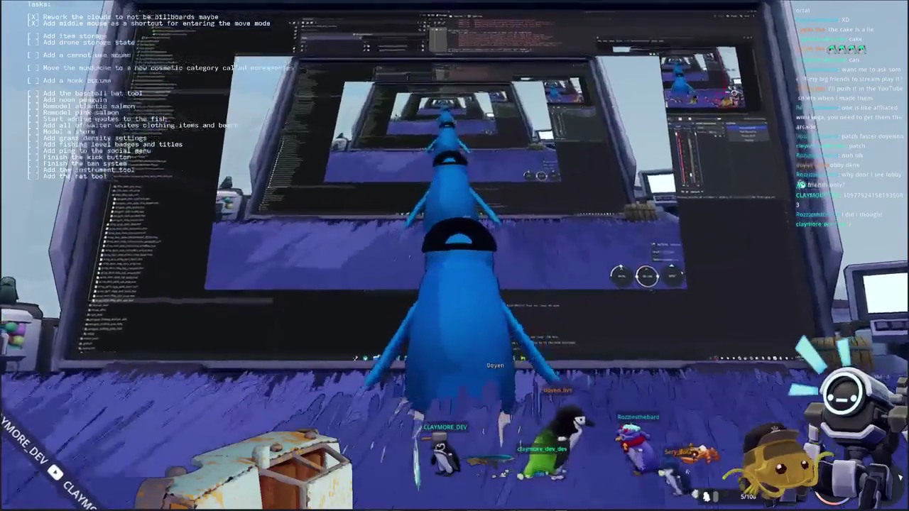
key("s")
type("[ ] Add hotke")
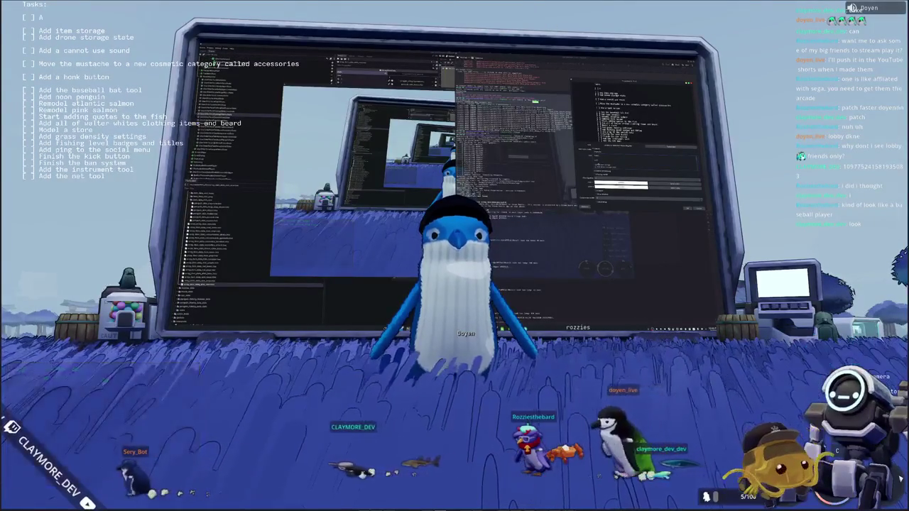
Run from the big screen across the bridge into the village, pull the camera back, and jump.
type("y displa")
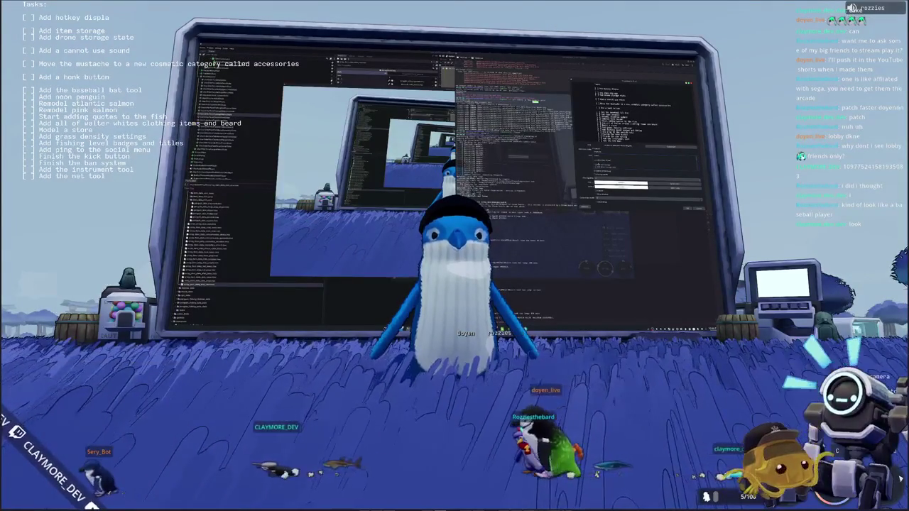
type("ys to the")
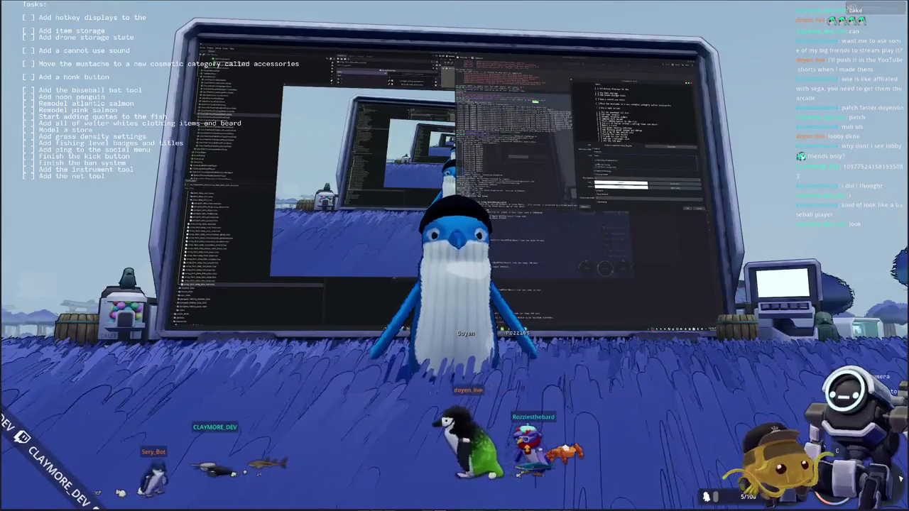
type(" menus with")
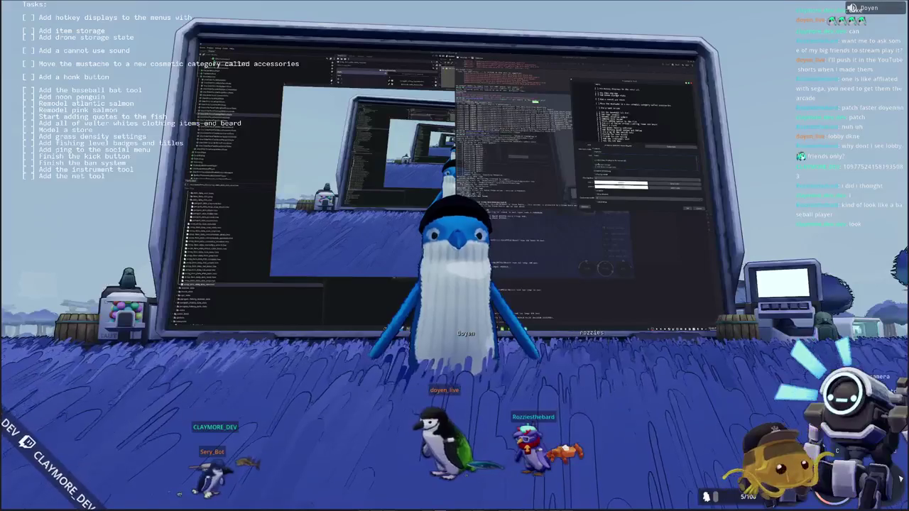
type(" hotkeys in")
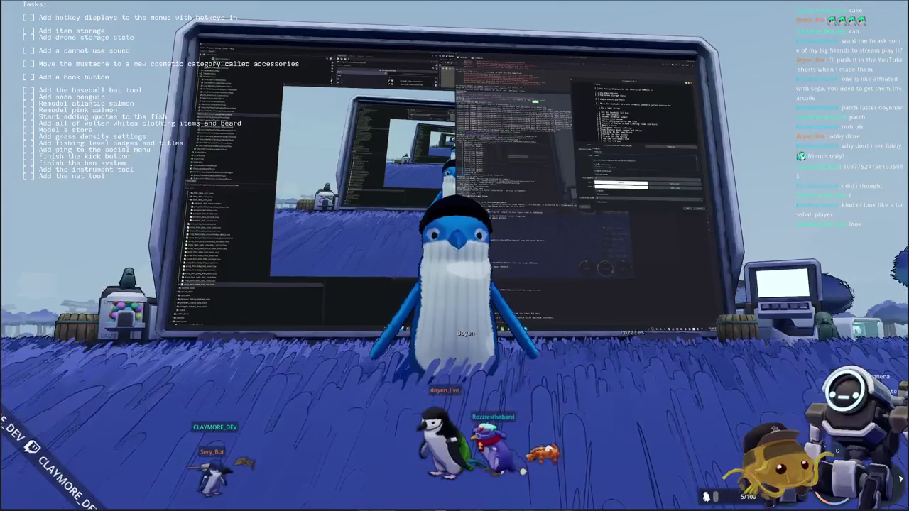
type(" them that playe")
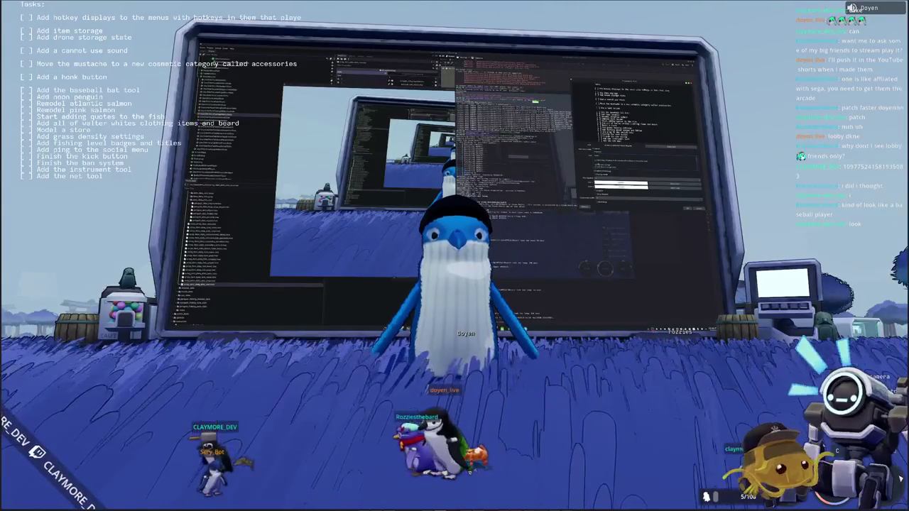
type("r's")
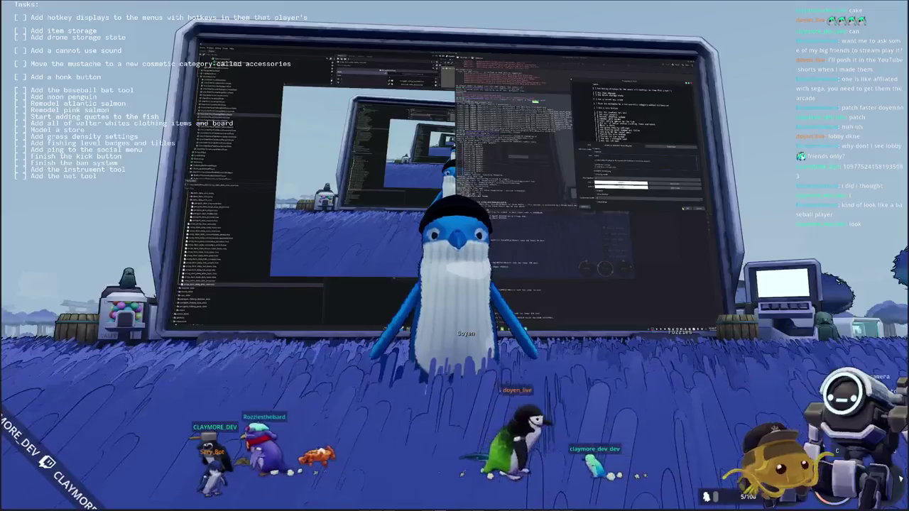
type("w")
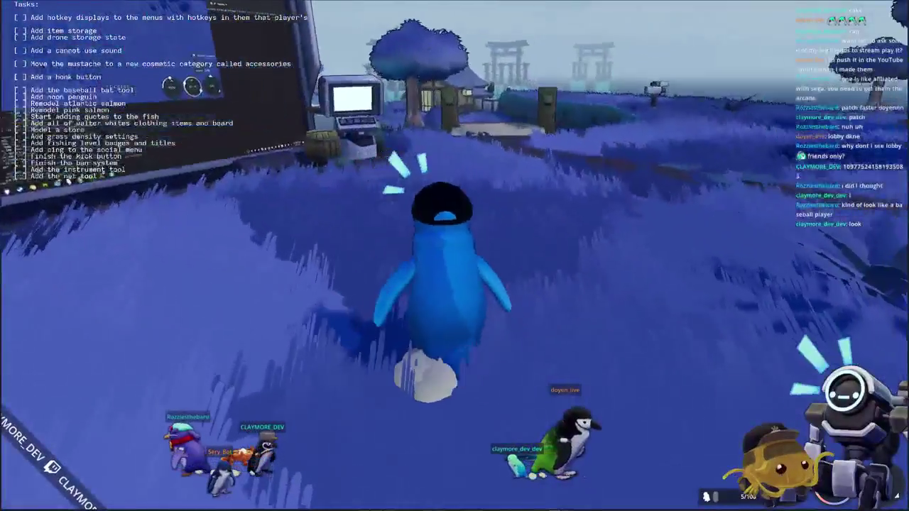
scroll(454, 256, "down", 5)
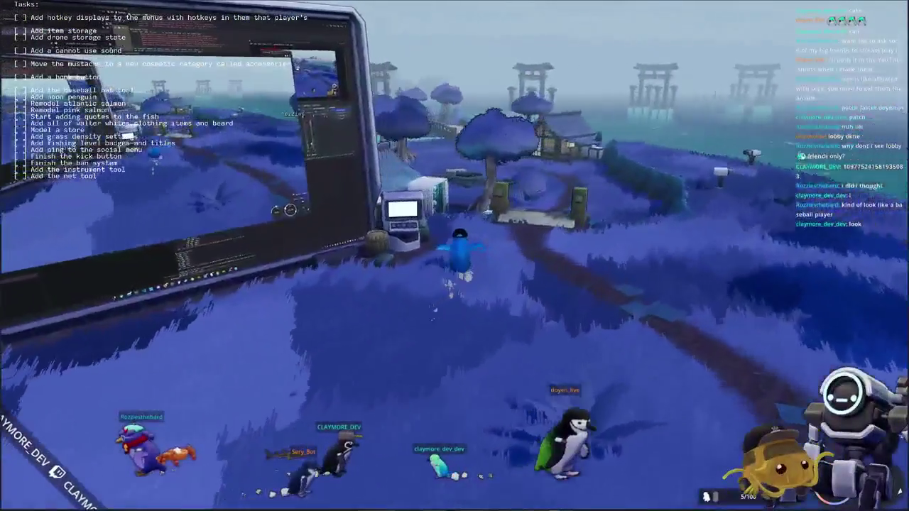
key("space")
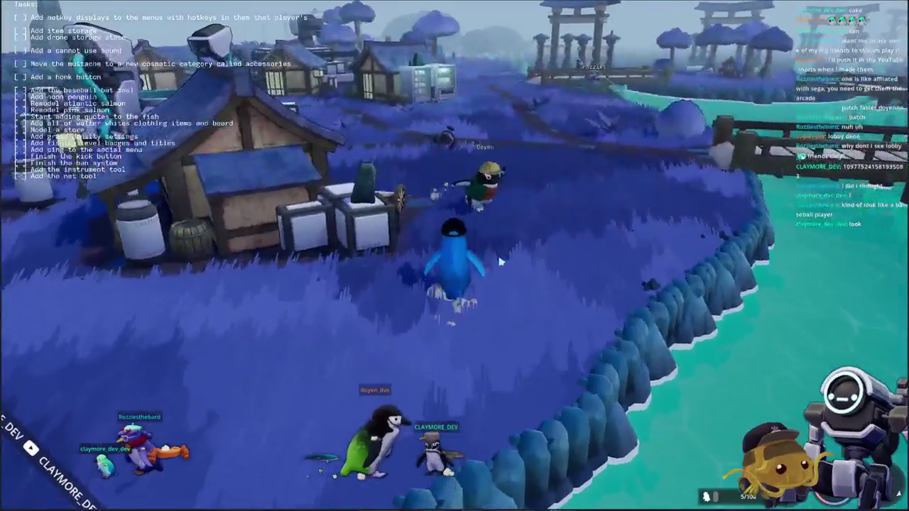
Drop all five Cosmetics Blindboxes from the inventory.
key("Tab")
right_click(553, 118)
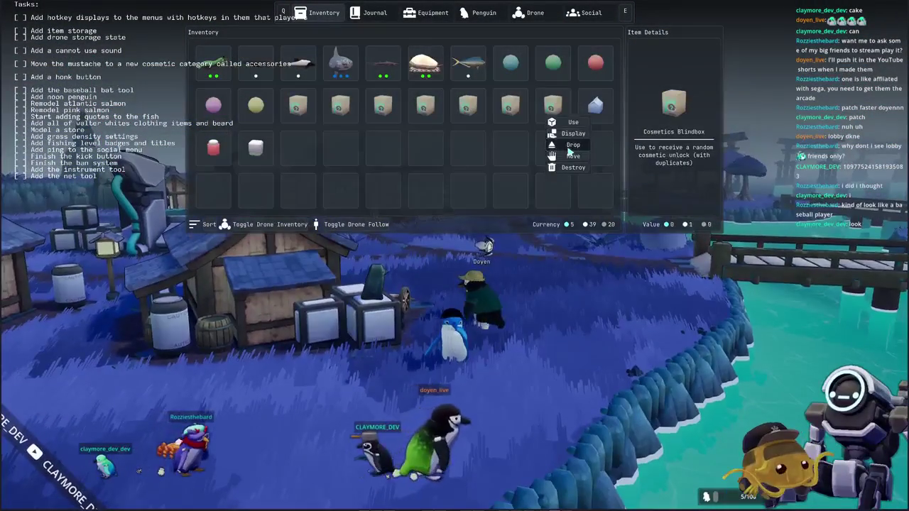
right_click(457, 115)
left_click(465, 142)
right_click(412, 115)
left_click(422, 144)
right_click(380, 116)
left_click(403, 144)
right_click(337, 115)
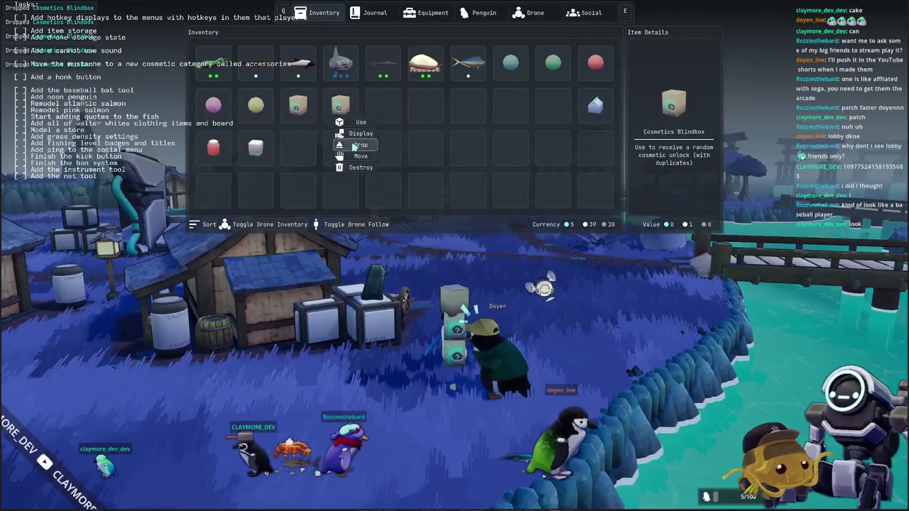
left_click(359, 144)
right_click(296, 115)
left_click(309, 146)
Drop the pink, teal, green and red gumballs.
right_click(254, 113)
right_click(213, 106)
left_click(227, 146)
right_click(510, 63)
left_click(538, 105)
right_click(553, 62)
left_click(580, 104)
right_click(595, 63)
left_click(618, 105)
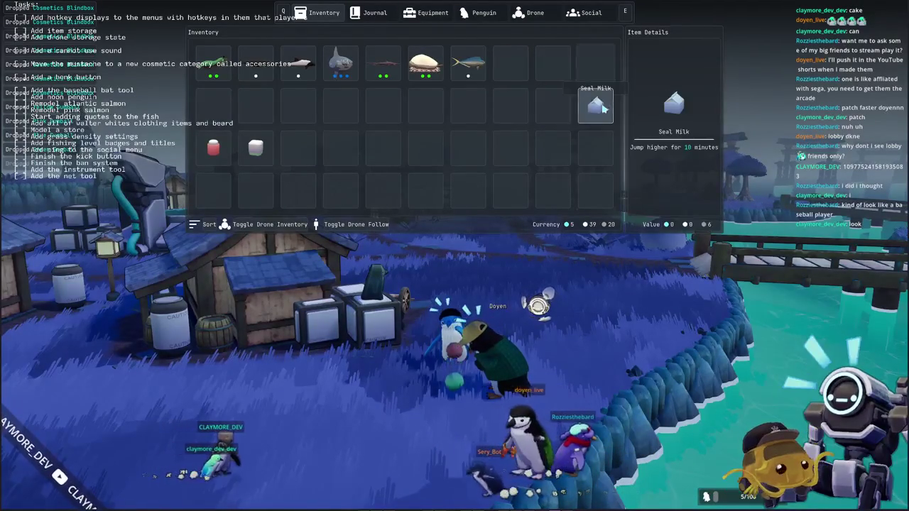
Drop the Seal Milk, Kelp Smoothie and red item, then close the inventory.
right_click(603, 107)
left_click(617, 145)
right_click(255, 147)
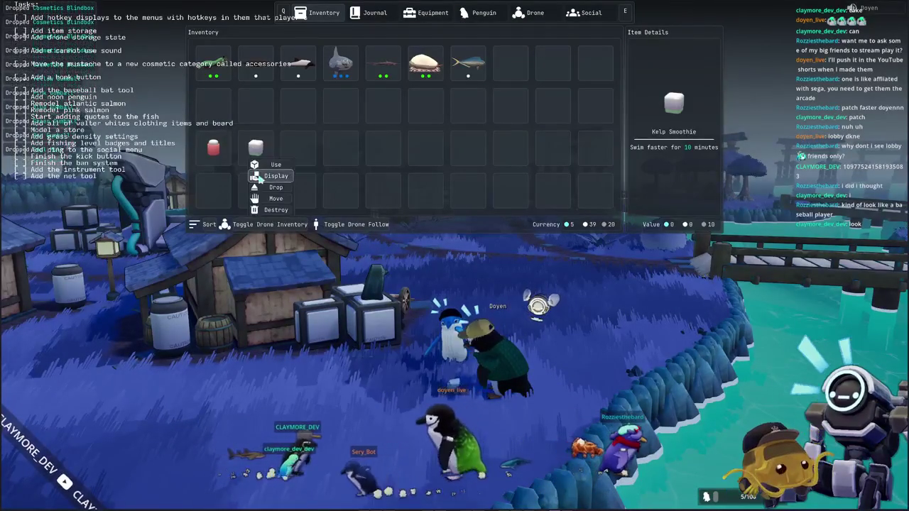
left_click(259, 187)
right_click(213, 147)
left_click(222, 187)
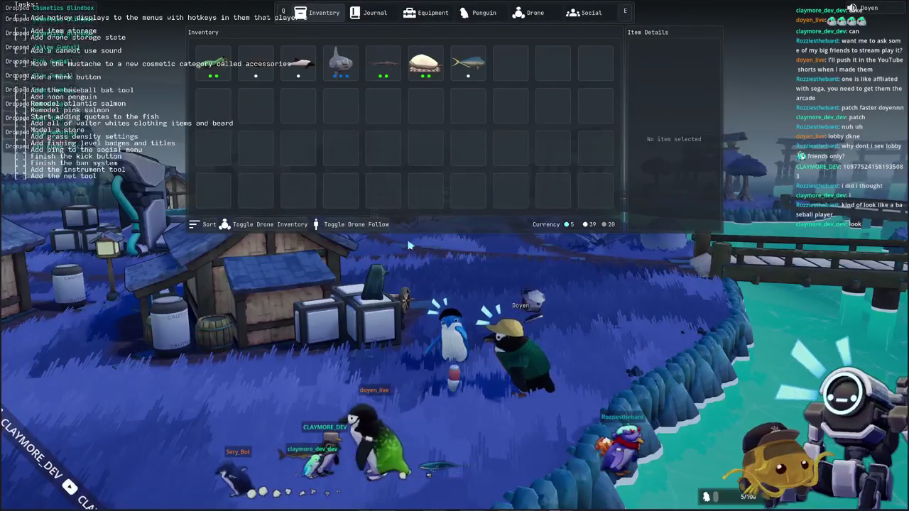
key("Tab")
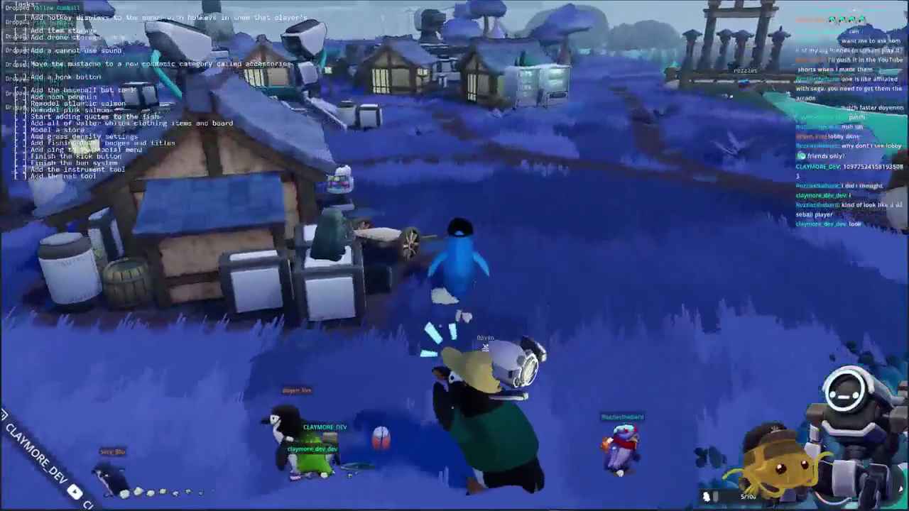
Visit the gumball machine's shop, then walk over to the vending machine.
key("w")
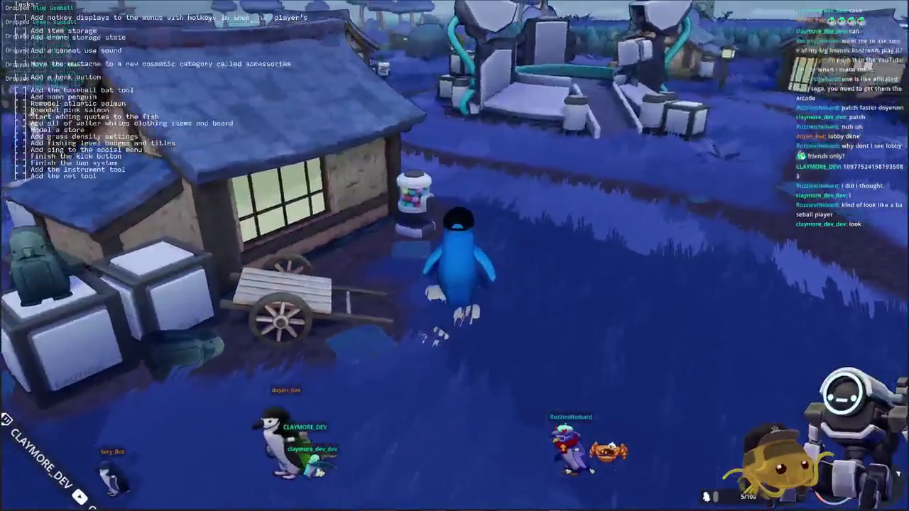
key("e")
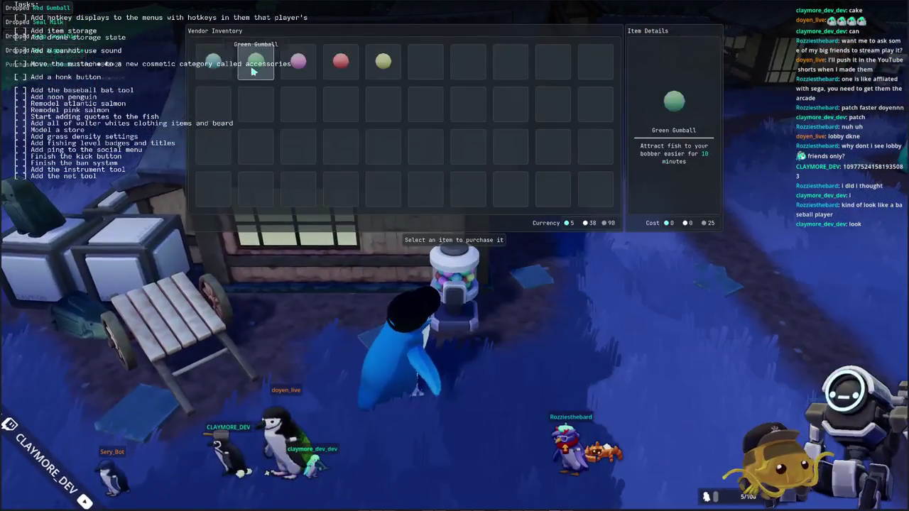
key("Escape")
key("w")
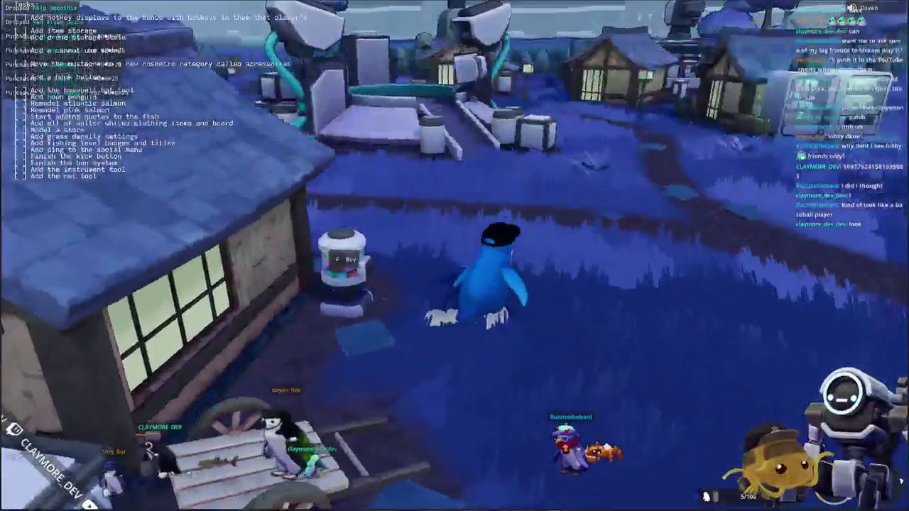
key("w")
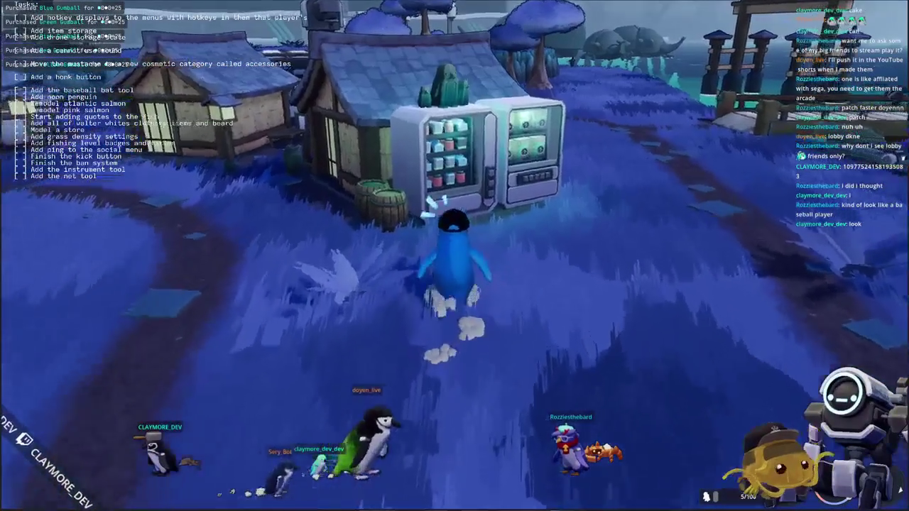
key("w")
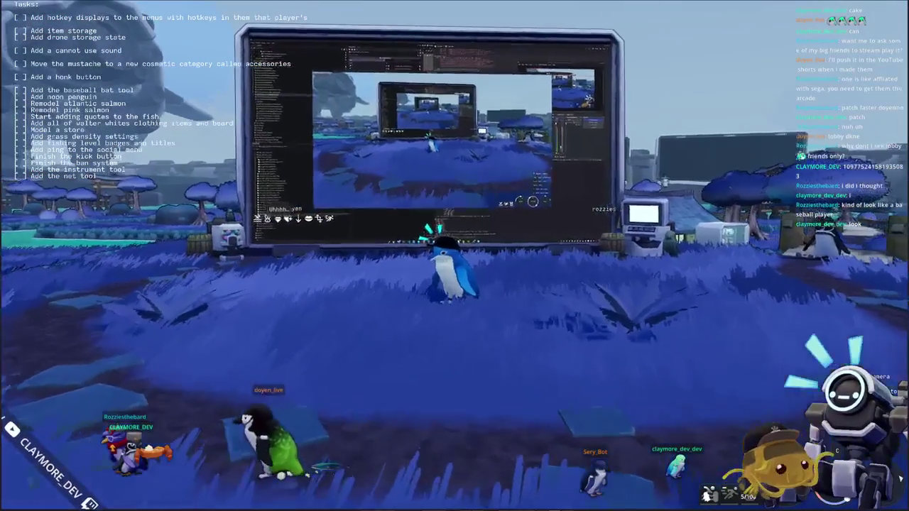
Walk back to the big screen, frame the editor view top-down, and select the house and cube.
key("w")
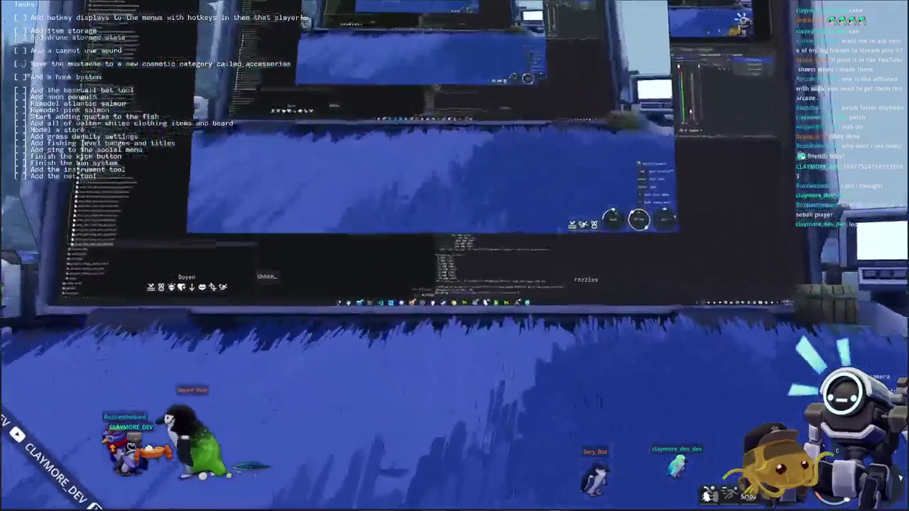
key("w")
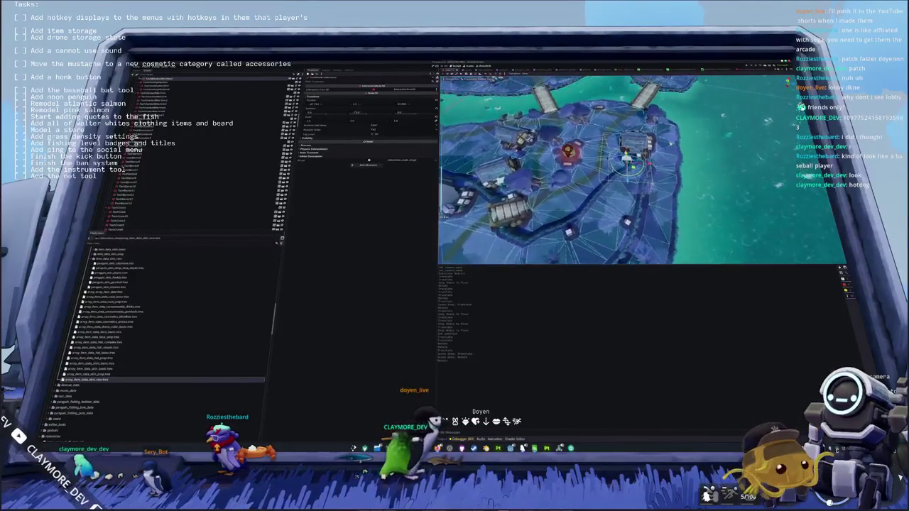
key("f")
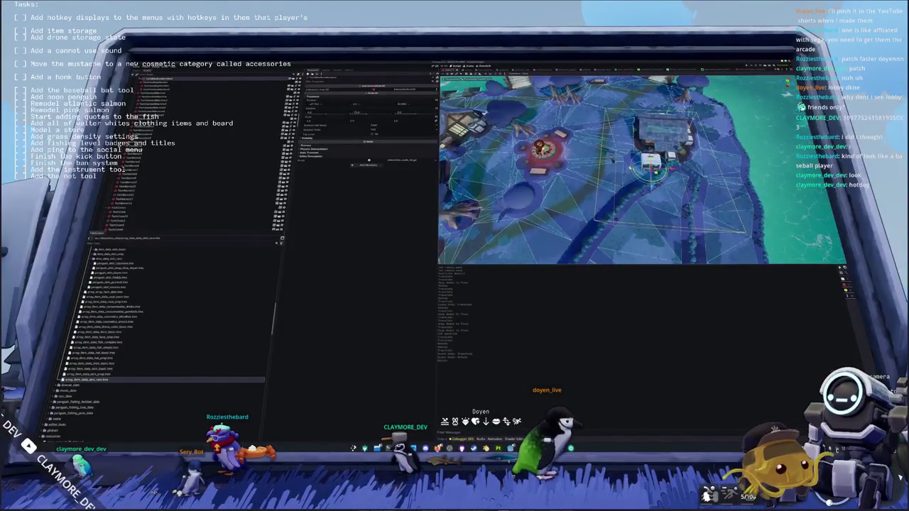
key("KP_7")
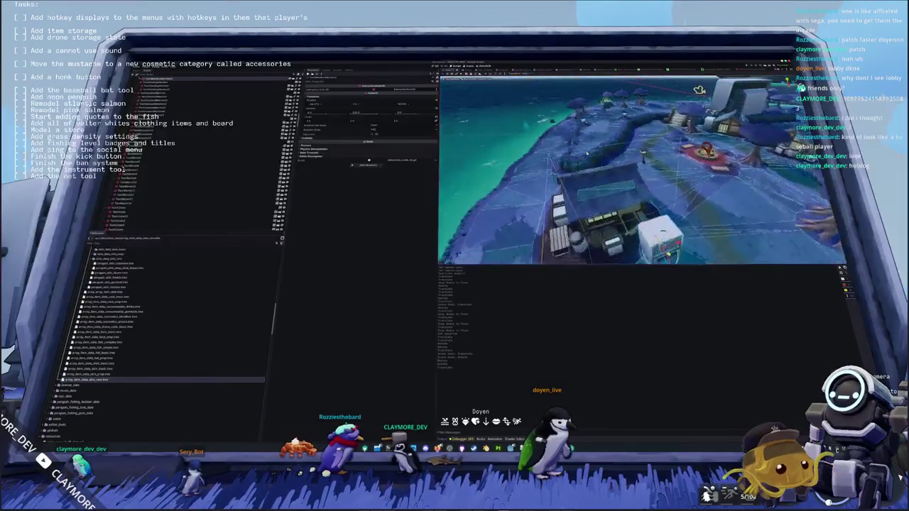
left_click(528, 188)
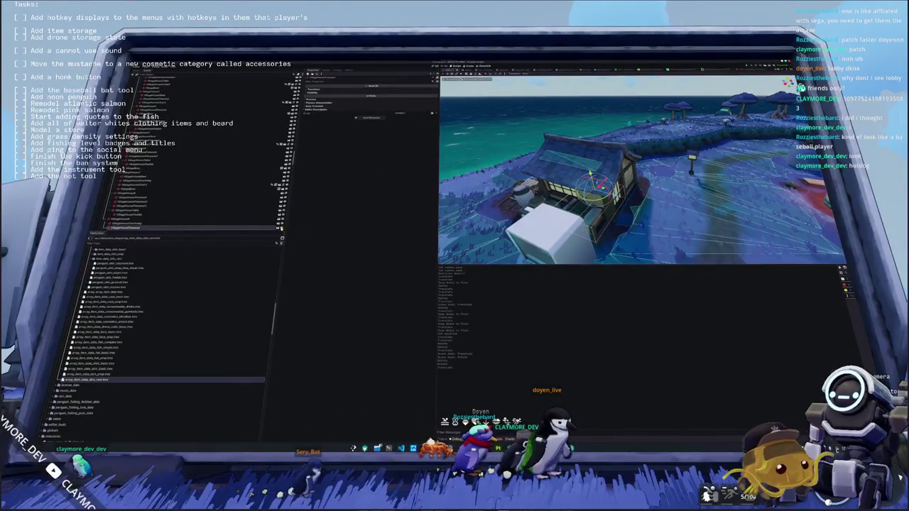
left_click(555, 240)
Frame the level from above, select the house, and delete the next scene-tree node.
key("f")
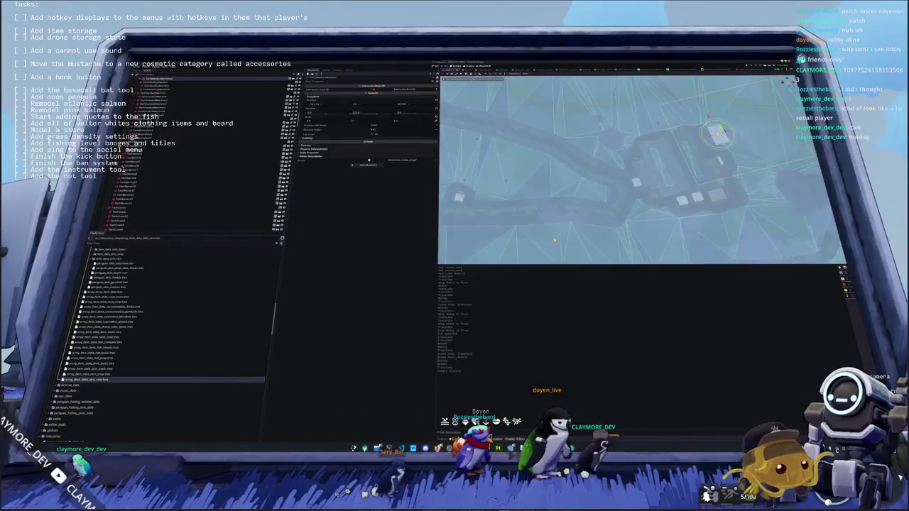
scroll(641, 171, "up", 3)
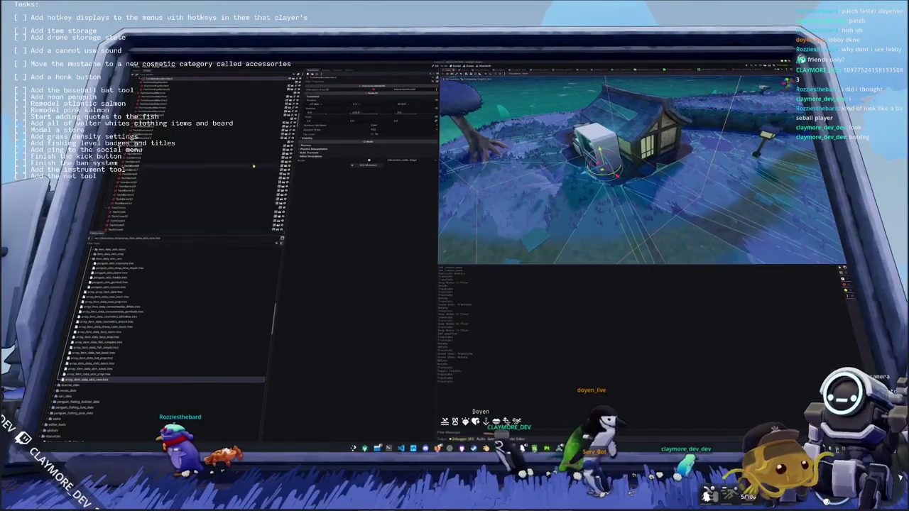
left_click(639, 142)
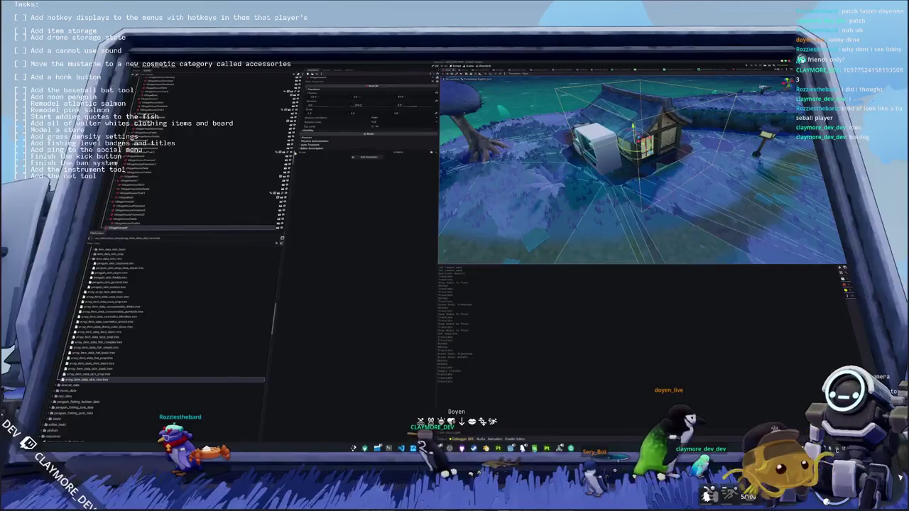
left_click(135, 215)
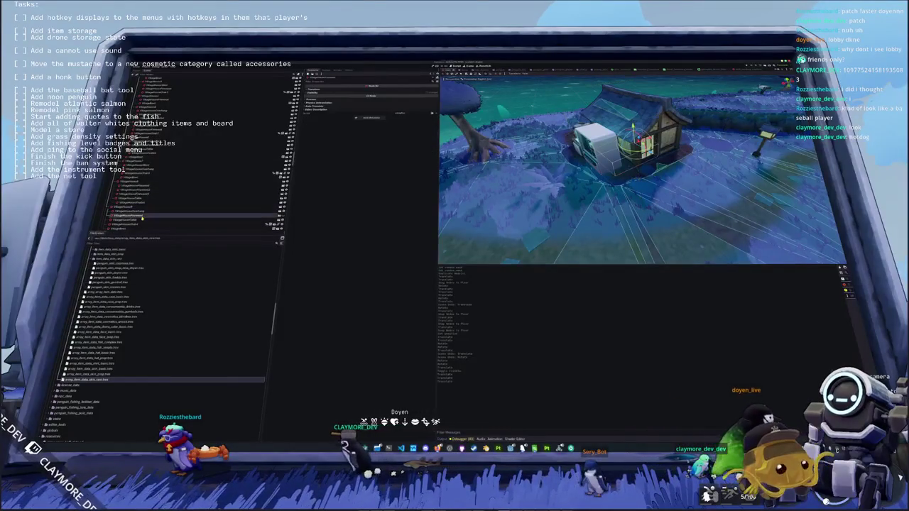
key("Delete")
key("Return")
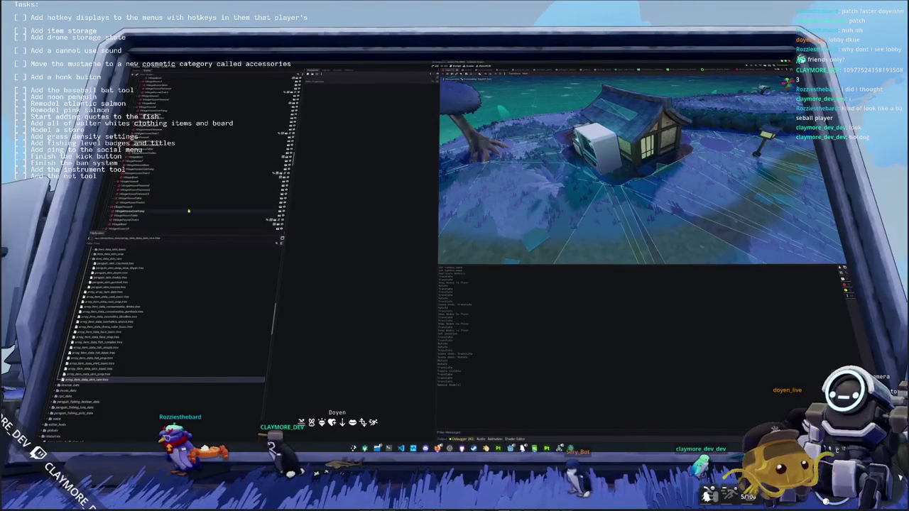
Select the green vending machine, nudge the object beside the house slightly left, and orbit to the cube.
scroll(552, 177, "up", 3)
mouse_move(552, 177)
left_mouse_down()
mouse_move(525, 179)
mouse_move(639, 164)
mouse_move(695, 171)
left_mouse_up()
left_click(641, 183)
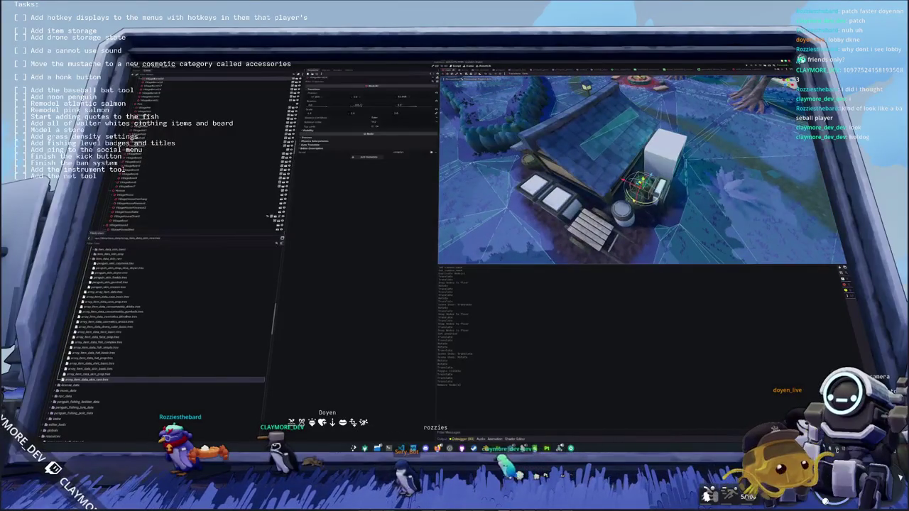
scroll(641, 169, "up", 3)
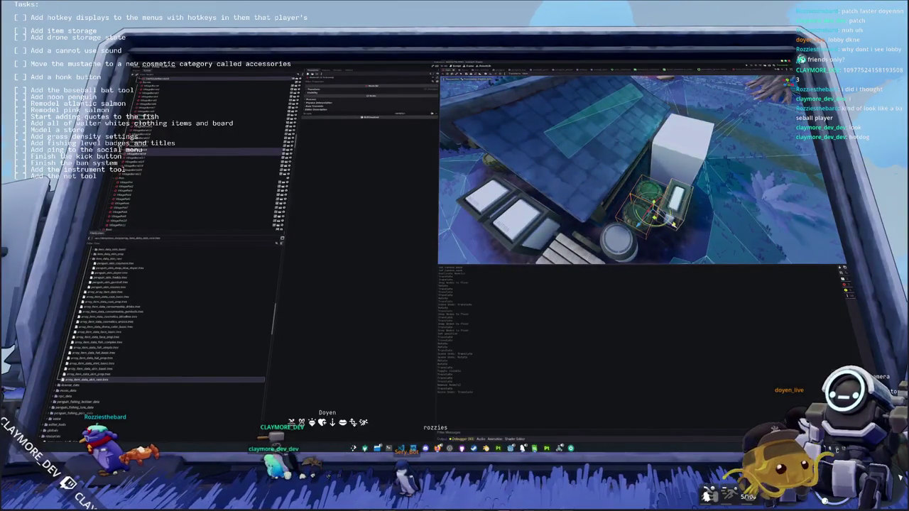
left_click_drag(652, 208, 647, 208)
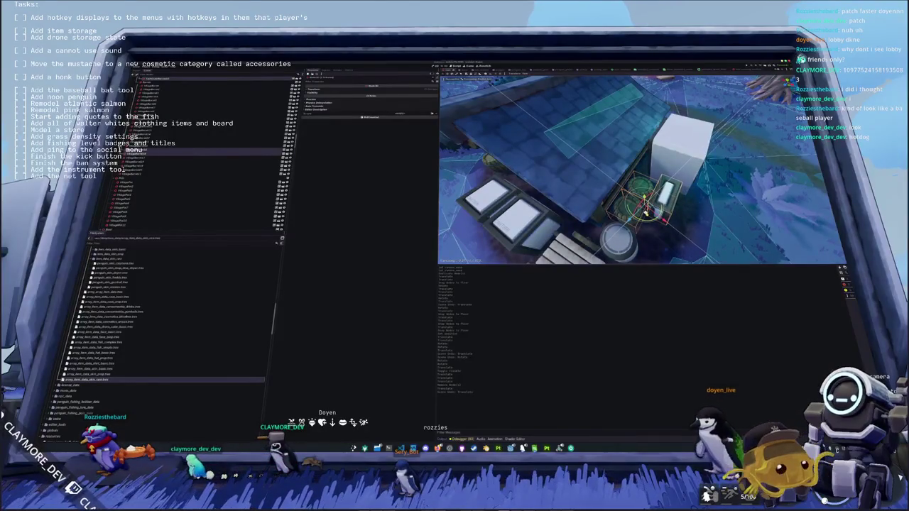
scroll(635, 217, "down", 5)
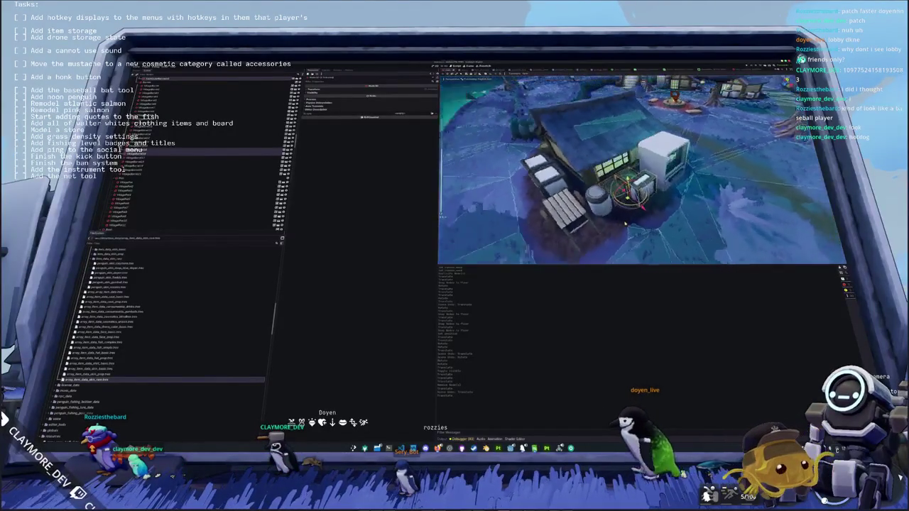
mouse_move(625, 224)
left_mouse_down()
mouse_move(568, 223)
mouse_move(628, 220)
mouse_move(595, 186)
left_mouse_up()
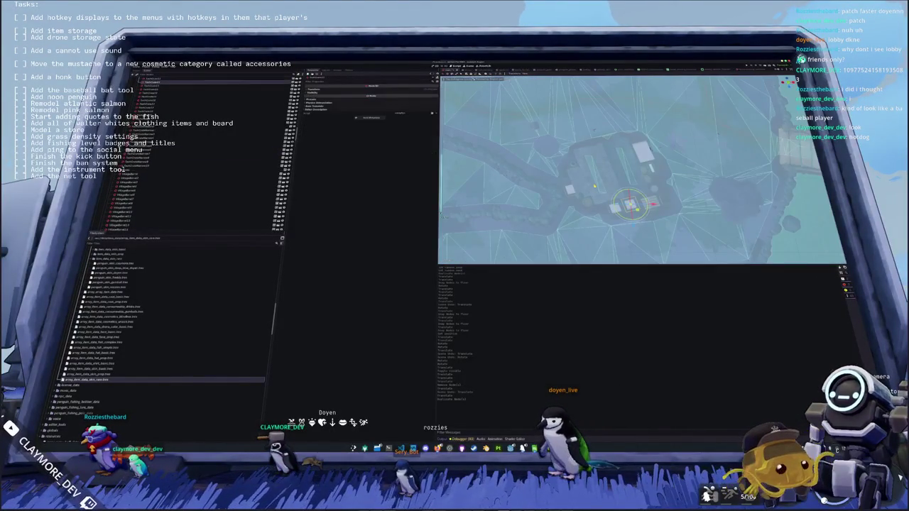
scroll(595, 186, "up", 2)
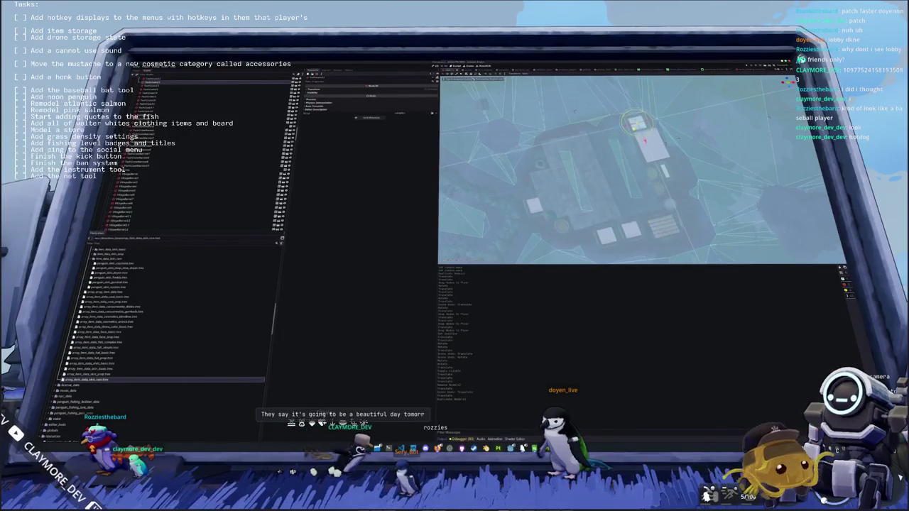
mouse_move(639, 170)
left_mouse_down()
mouse_move(611, 139)
mouse_move(650, 166)
mouse_move(676, 168)
left_mouse_up()
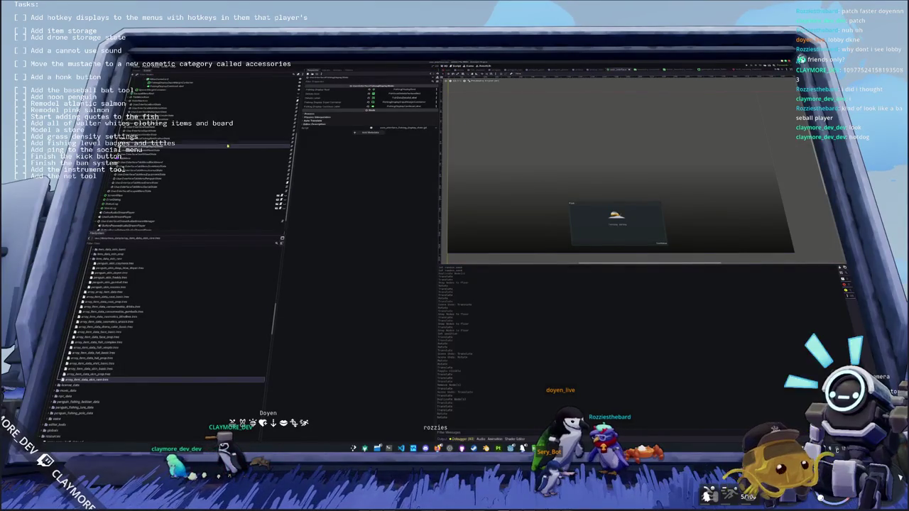
Stop the running game with F8 and open the Tasks text source properties in OBS.
scroll(233, 145, "down", 5)
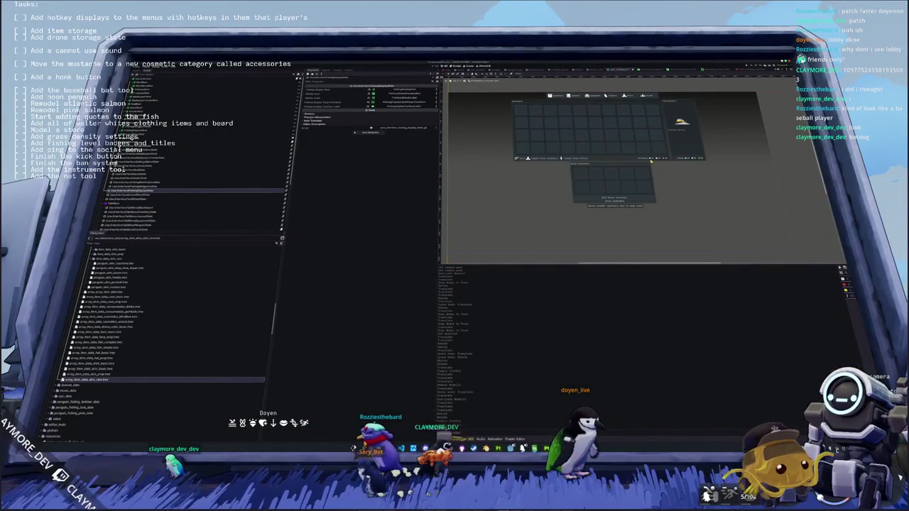
key("F8")
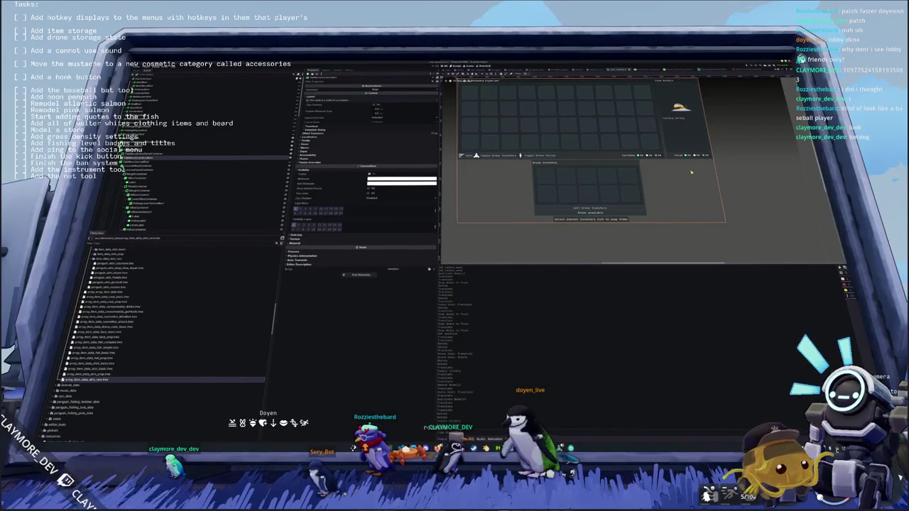
scroll(692, 169, "down", 2)
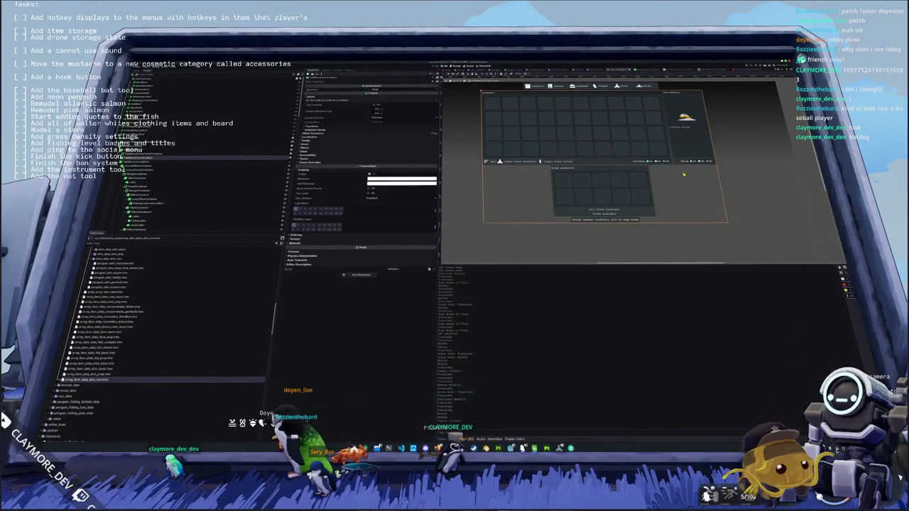
scroll(683, 174, "up", 1)
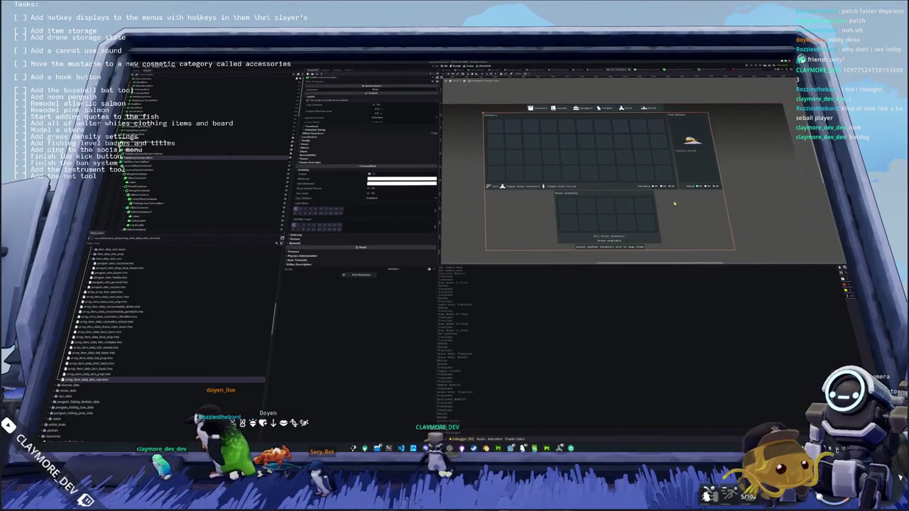
key("alt+Tab")
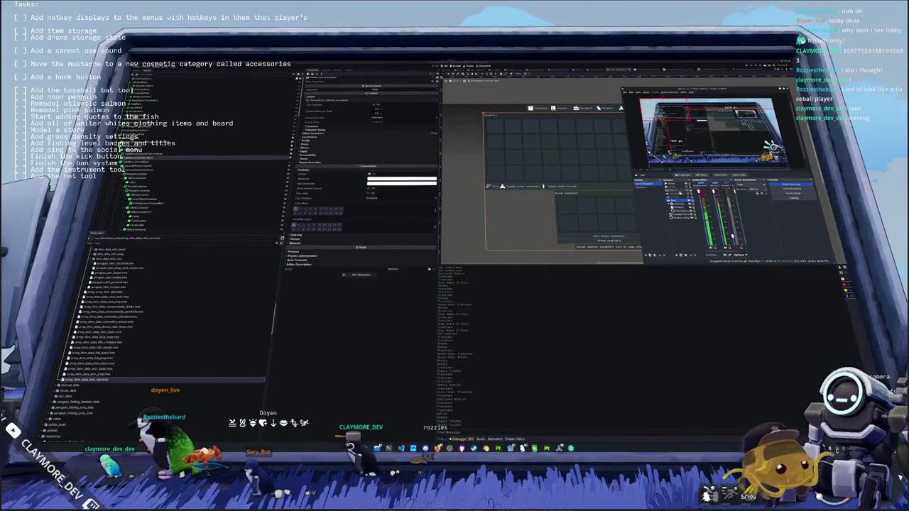
double_click(674, 201)
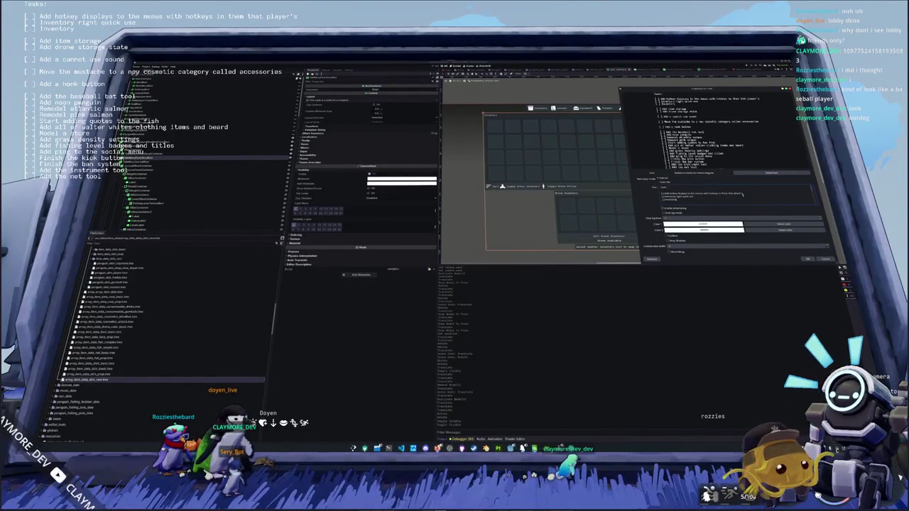
Add 'Inventory quick move', 'Vendor quick buy', 'Squid quick sell' and 'Squid quick move' to the task list.
type("quick move")
key("Return")
type("Vendor quick buy")
key("Return")
type("pl")
key("BackSpace")
key("BackSpace")
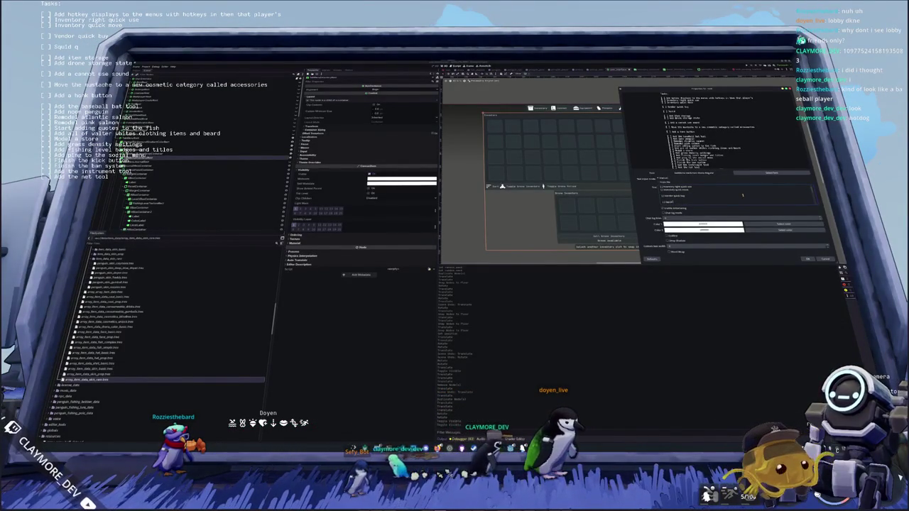
type("quick sell")
key("Return")
type("Squid quick move")
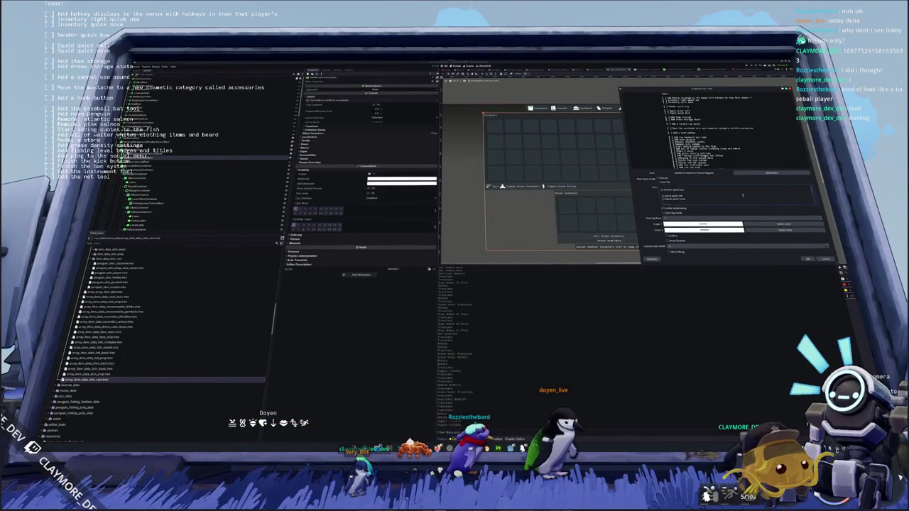
Apply the updated task list text, close the properties, and return to the game editor.
left_click(806, 260)
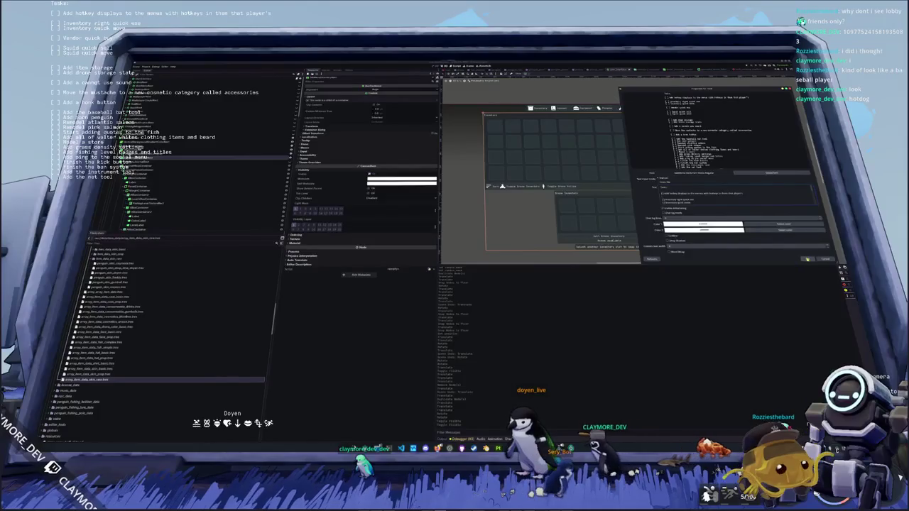
left_click(805, 260)
left_click(590, 309)
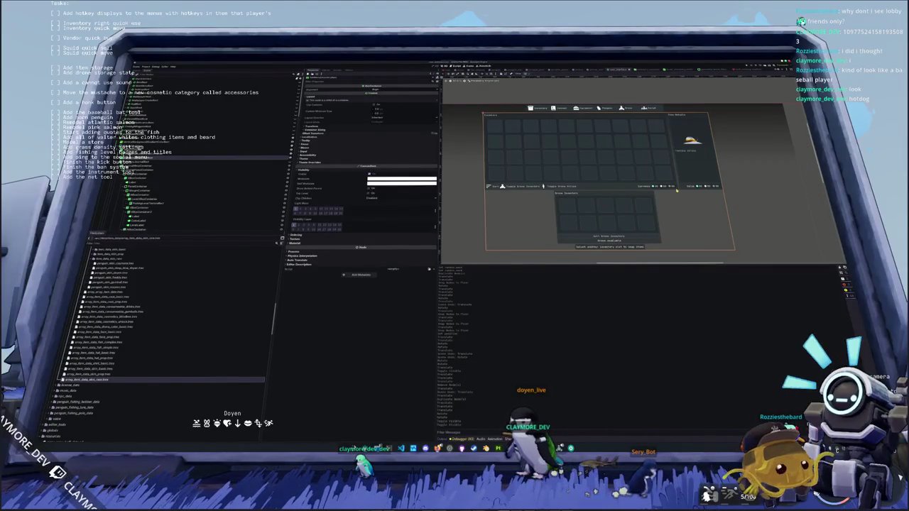
Inspect the larger and smaller inventory panels and the item-slot grid container in the scene tree.
left_click(727, 180)
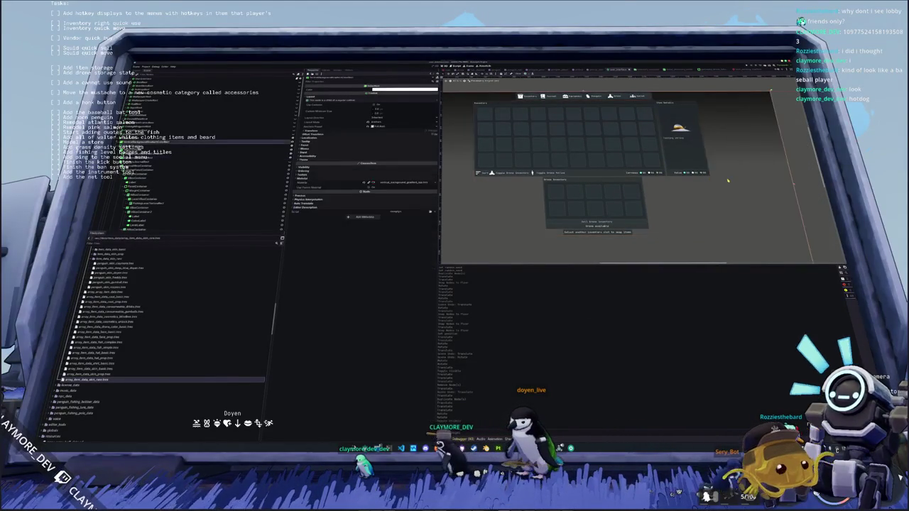
scroll(710, 178, "down", 3)
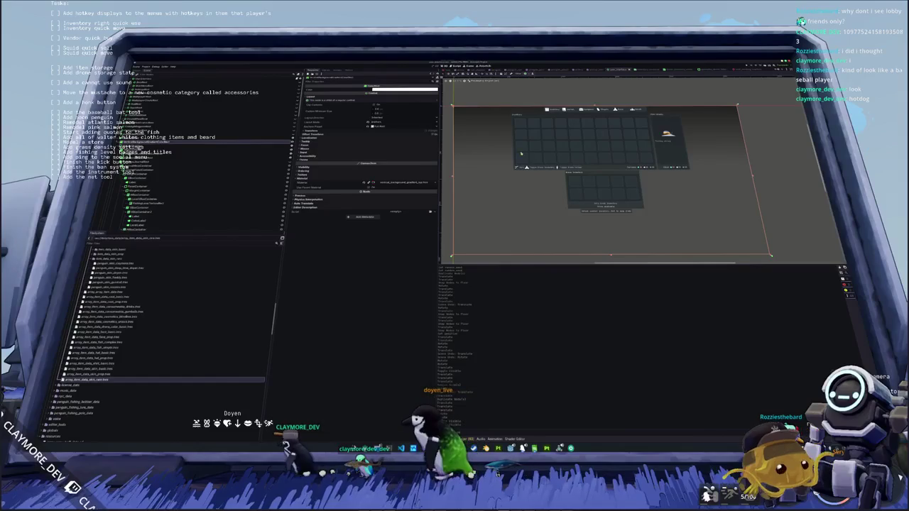
left_click(589, 155)
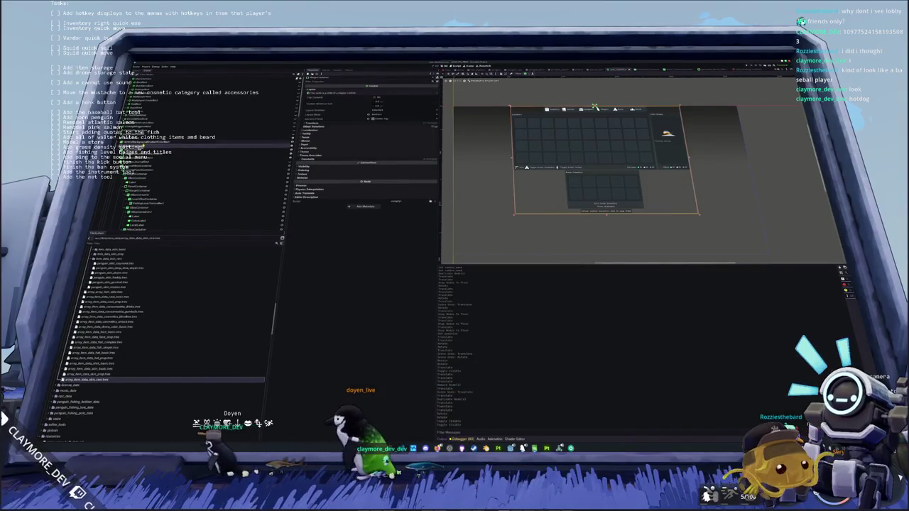
left_click(142, 162)
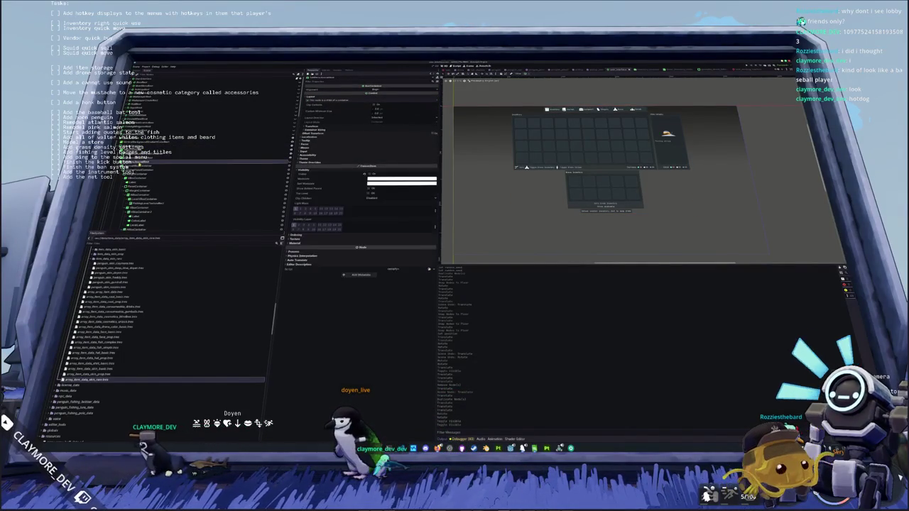
scroll(149, 164, "down", 2)
scroll(181, 210, "down", 2)
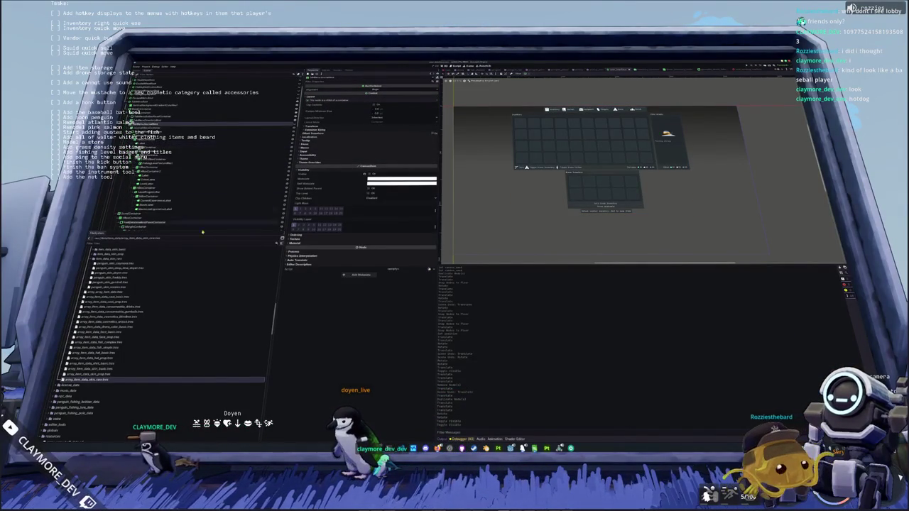
left_click(158, 133)
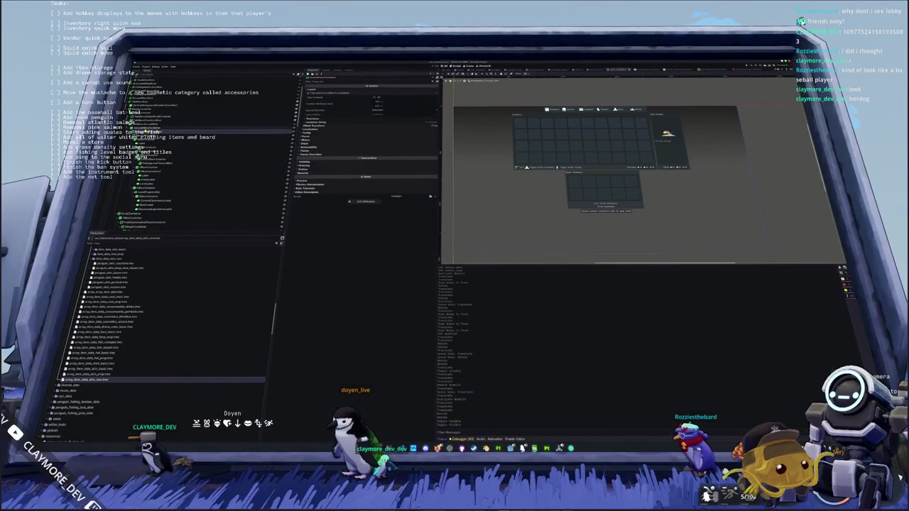
left_click(163, 141)
left_click(163, 147)
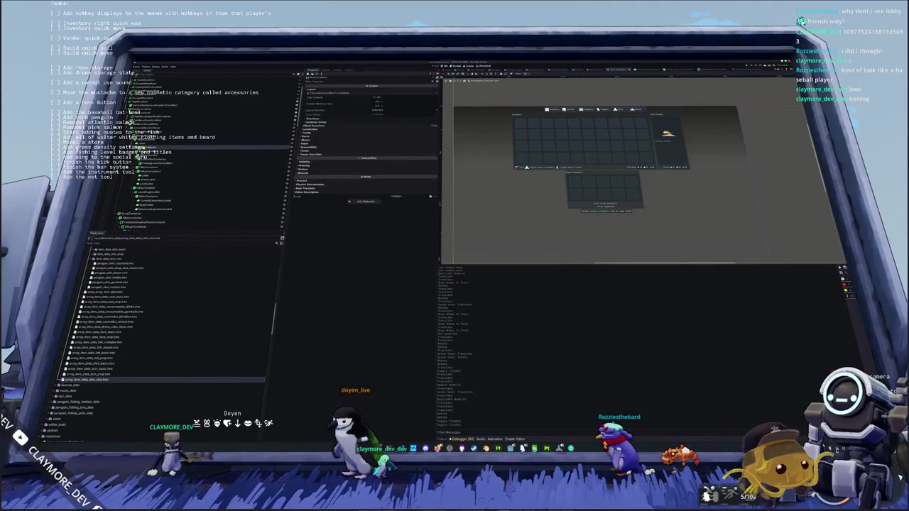
left_click(266, 173)
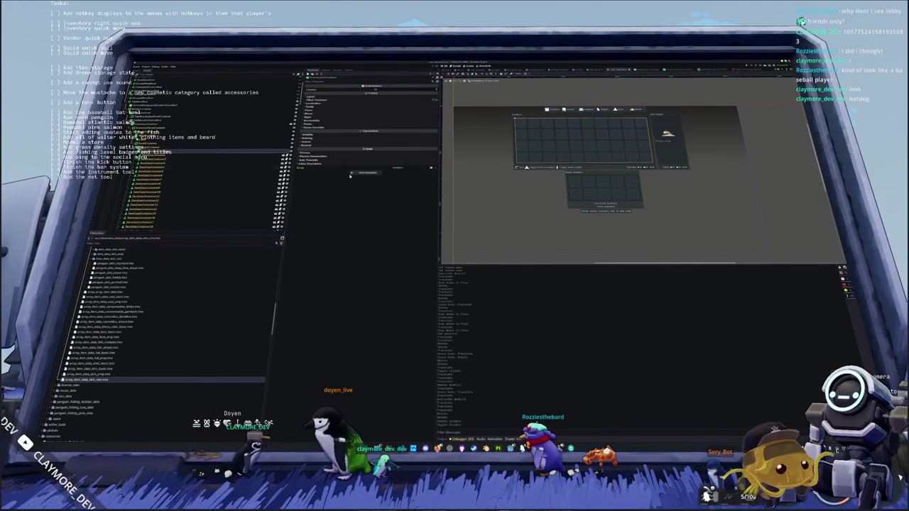
Select the inventory panel node, expand its visibility settings, and save the inventory UI scene.
left_click(227, 122)
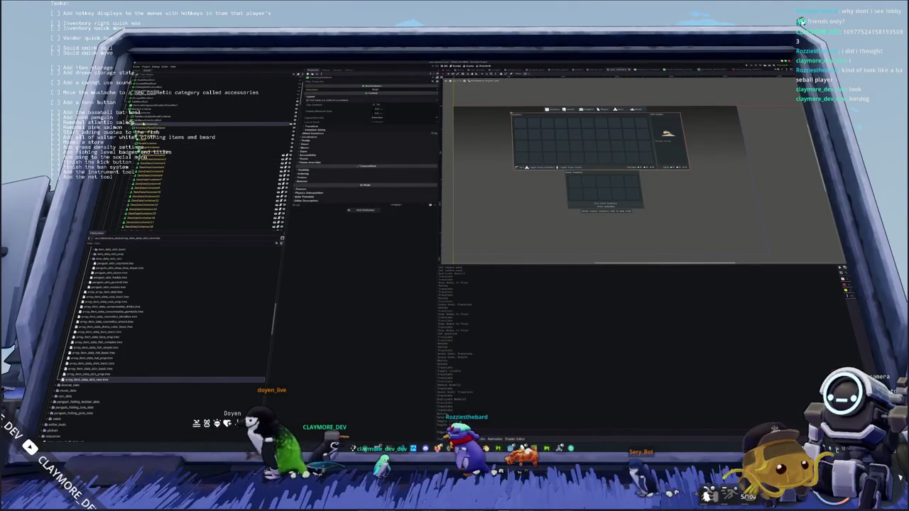
left_click(304, 169)
key("ctrl+s")
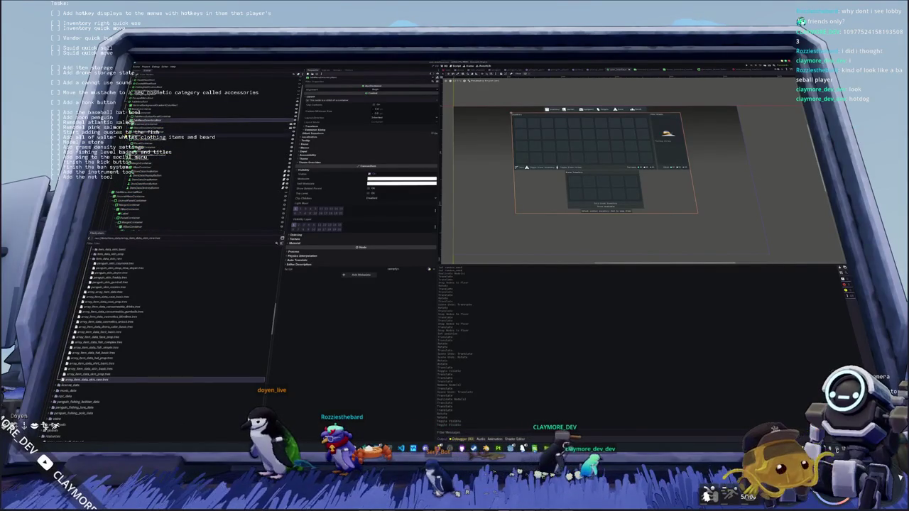
Move the whole inventory UI root panel a few pixels right and up.
left_click(163, 137)
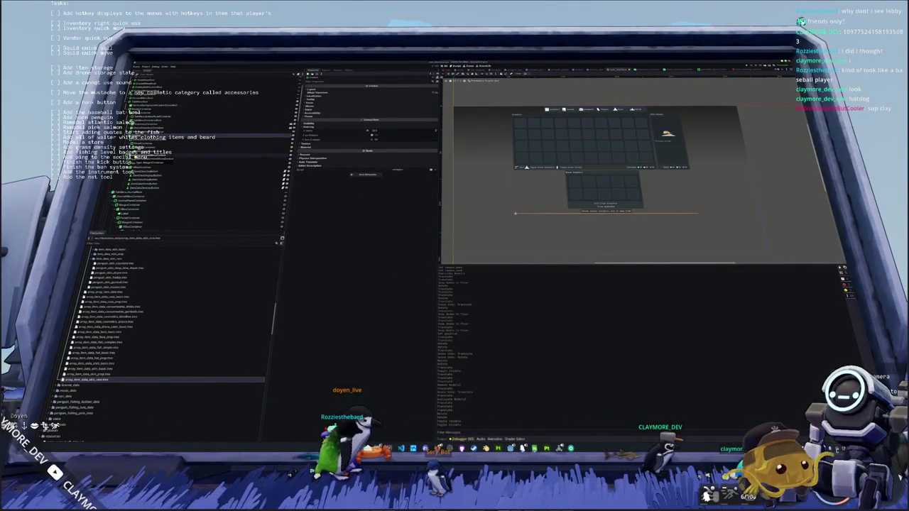
left_click(163, 155)
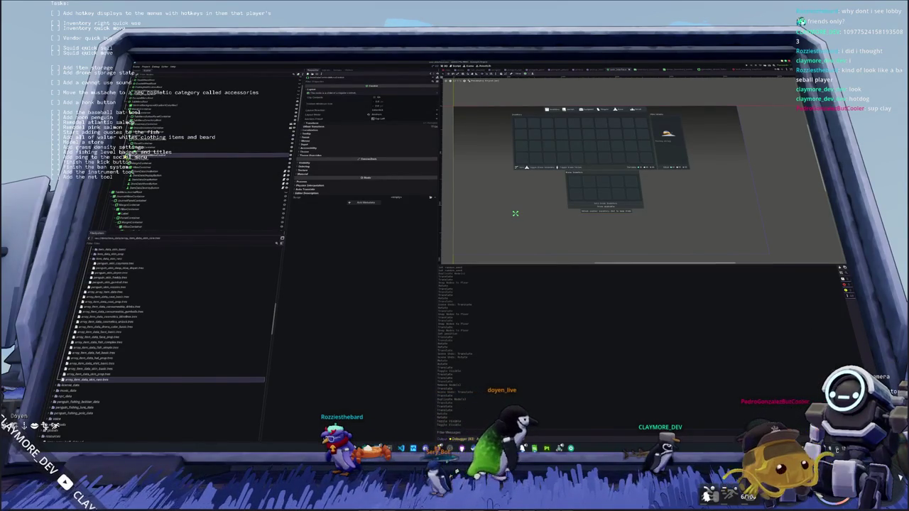
left_click(163, 137)
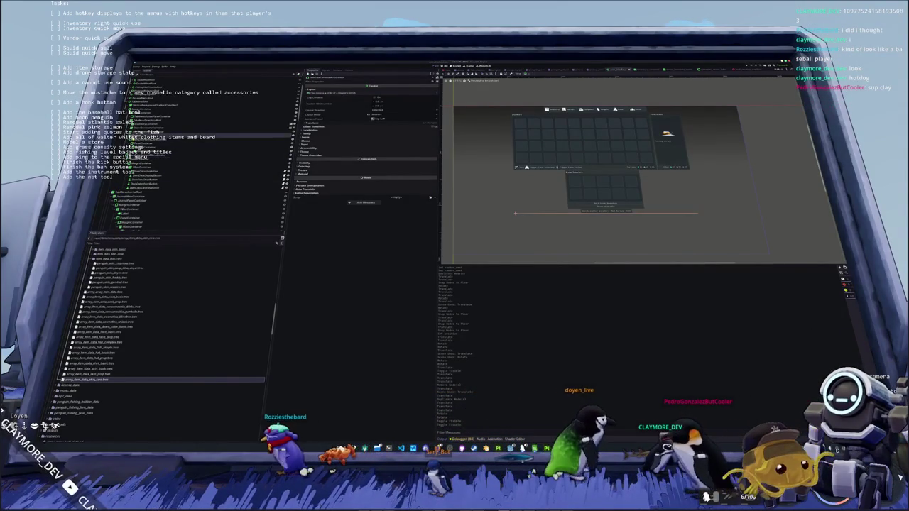
left_click(499, 186)
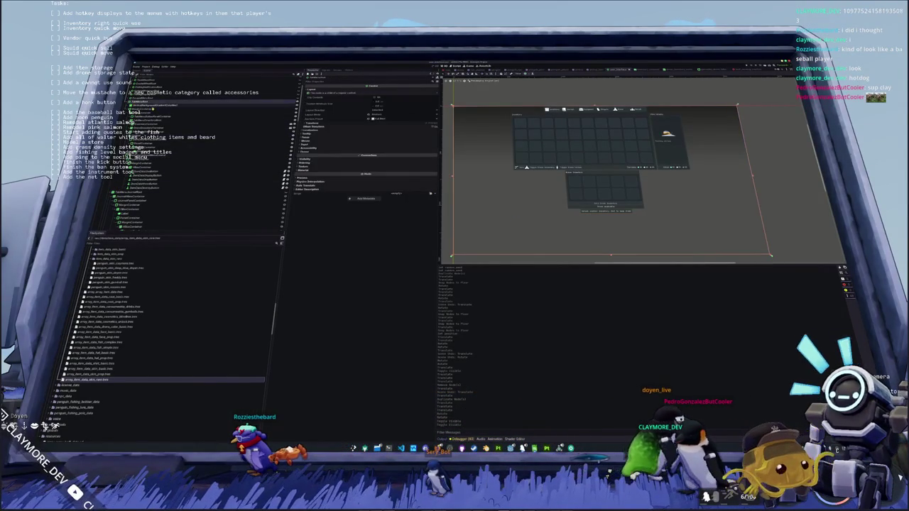
left_click_drag(498, 186, 511, 173)
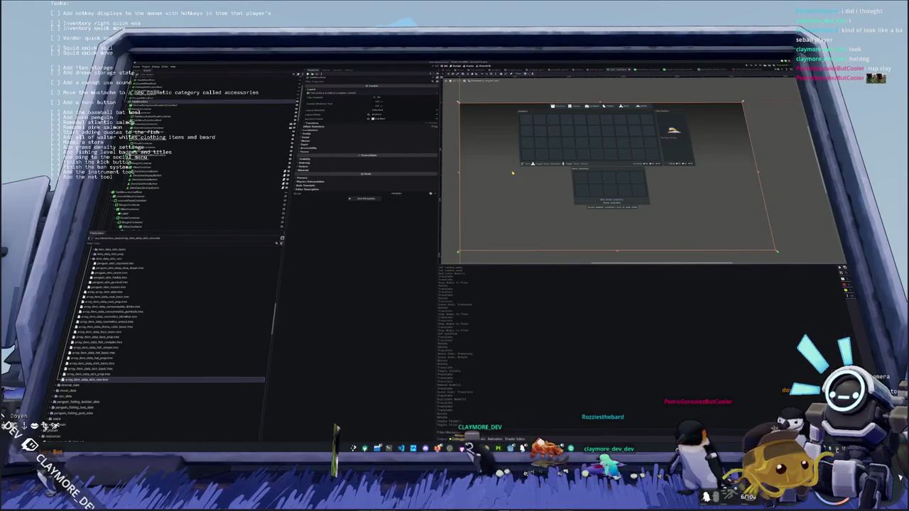
Bring the running game test window to the front and move toward the in-game screen.
mouse_move(556, 448)
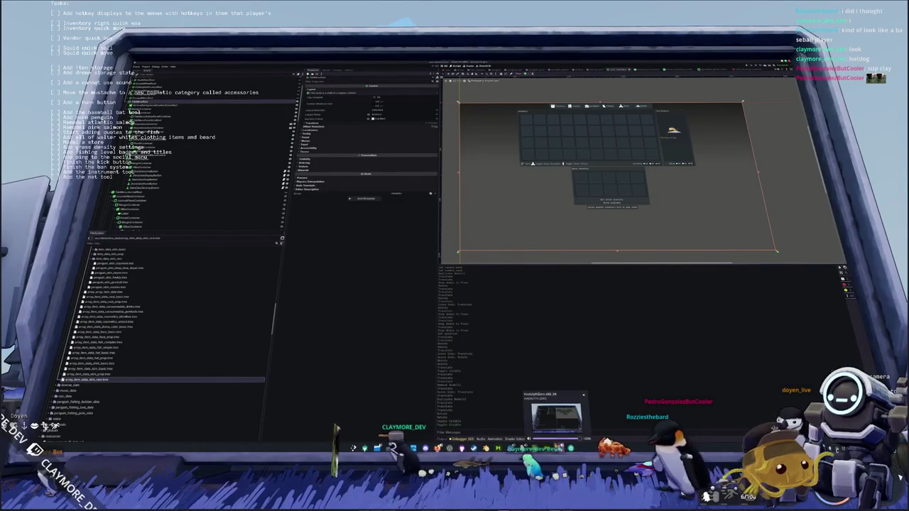
left_click(552, 425)
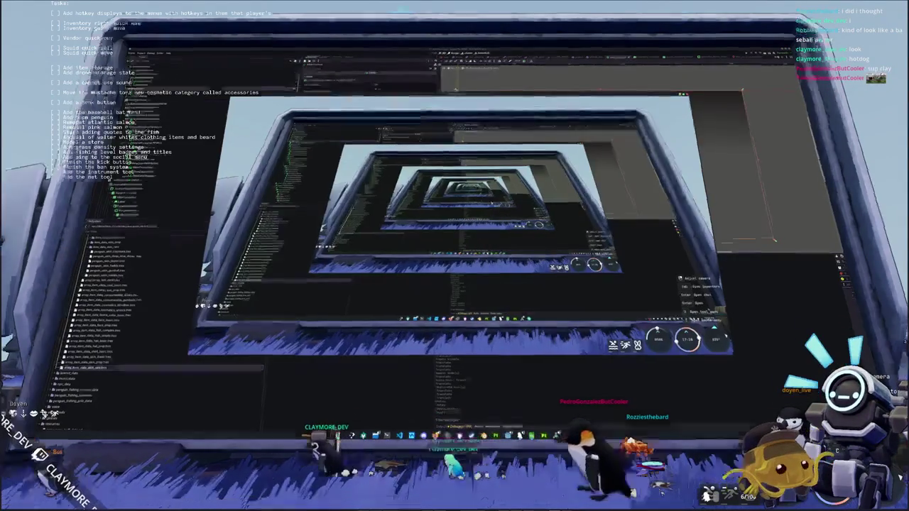
scroll(454, 284, "down", 3)
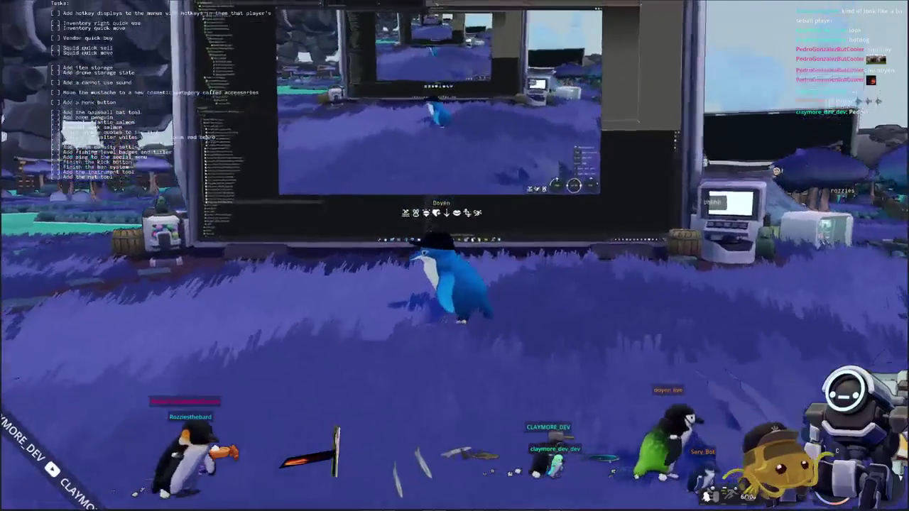
key("w")
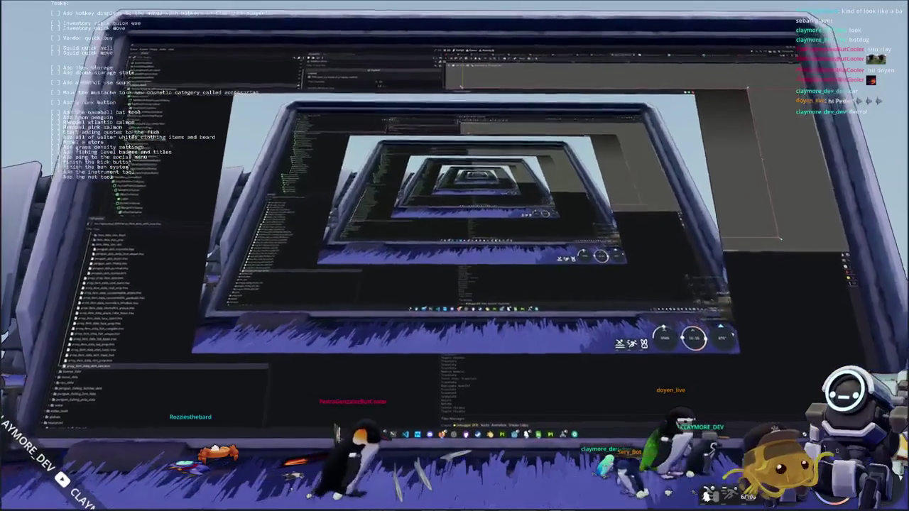
Open and close the game settings from the pause menu, then quit to the desktop.
key("Escape")
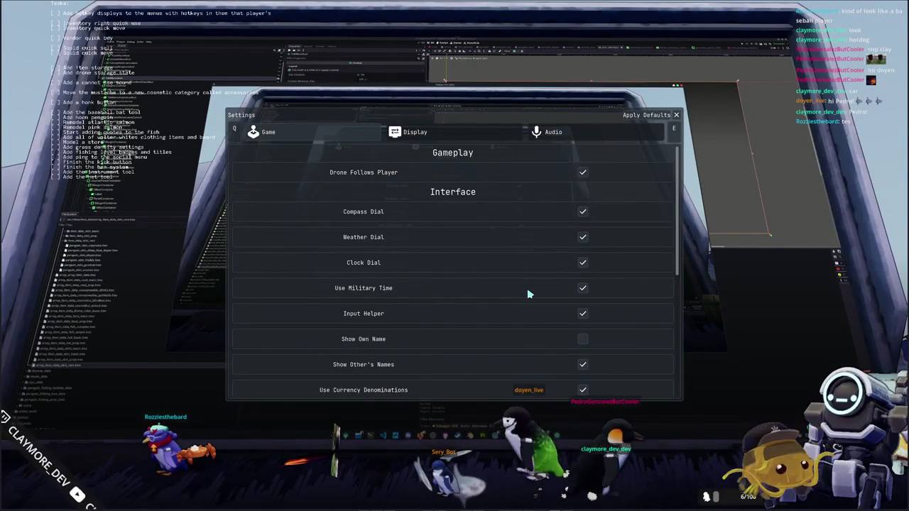
key("Escape")
left_click(458, 250)
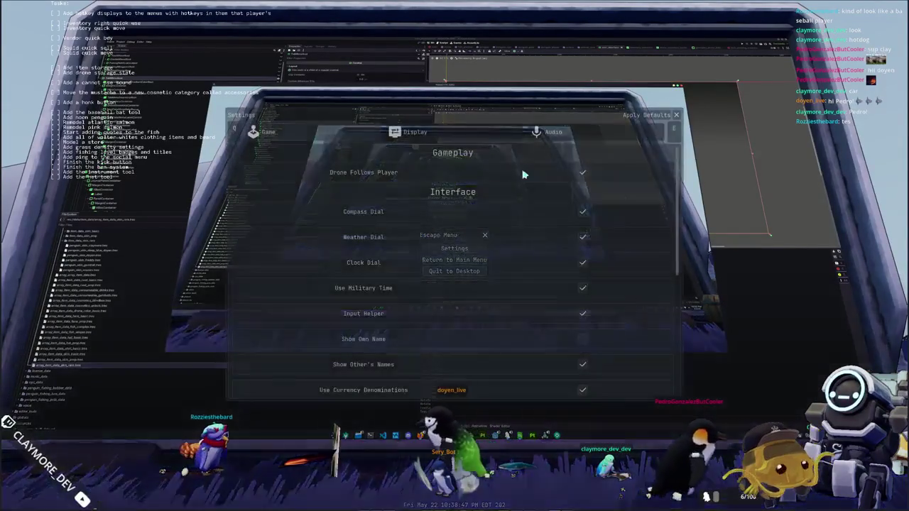
scroll(468, 237, "down", 3)
scroll(468, 246, "up", 4)
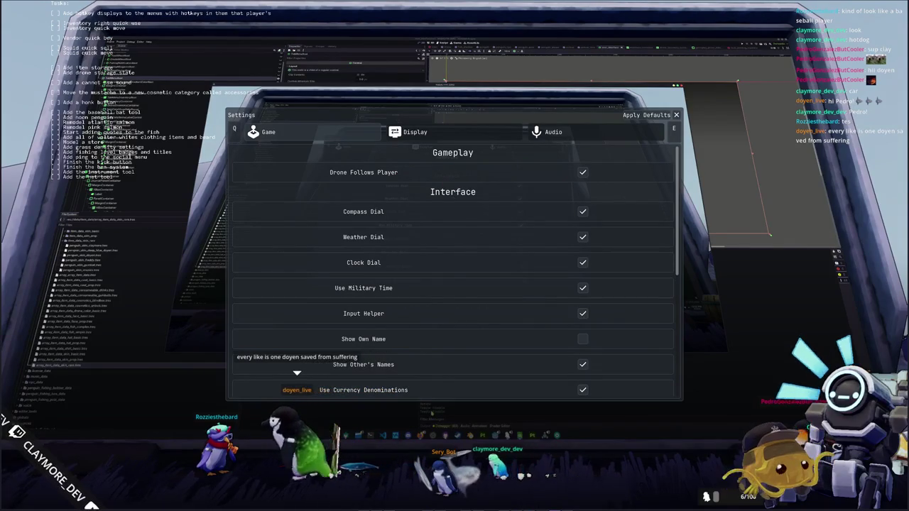
key("Escape")
key("Escape")
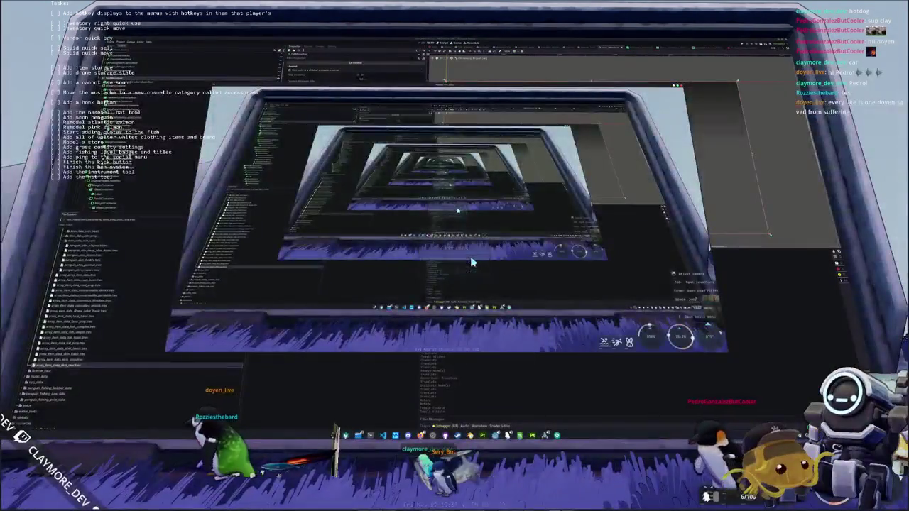
key("Escape")
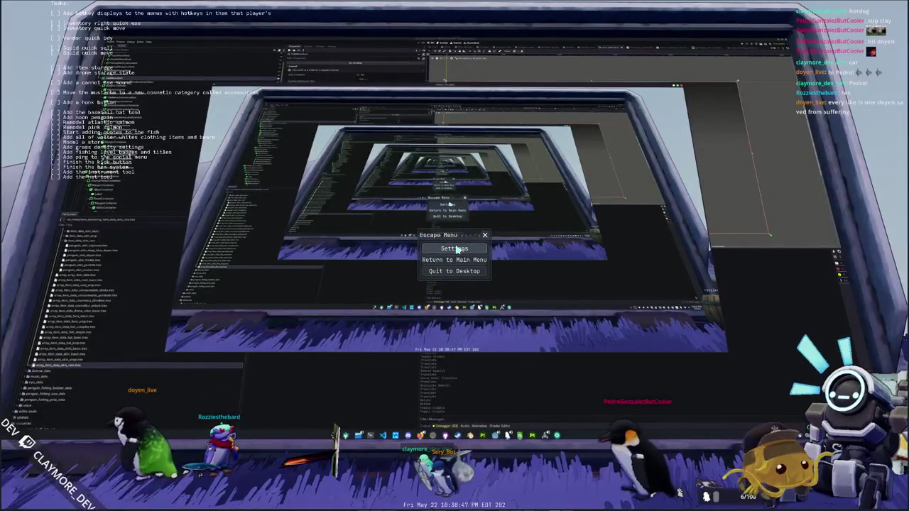
left_click(458, 247)
left_click(465, 275)
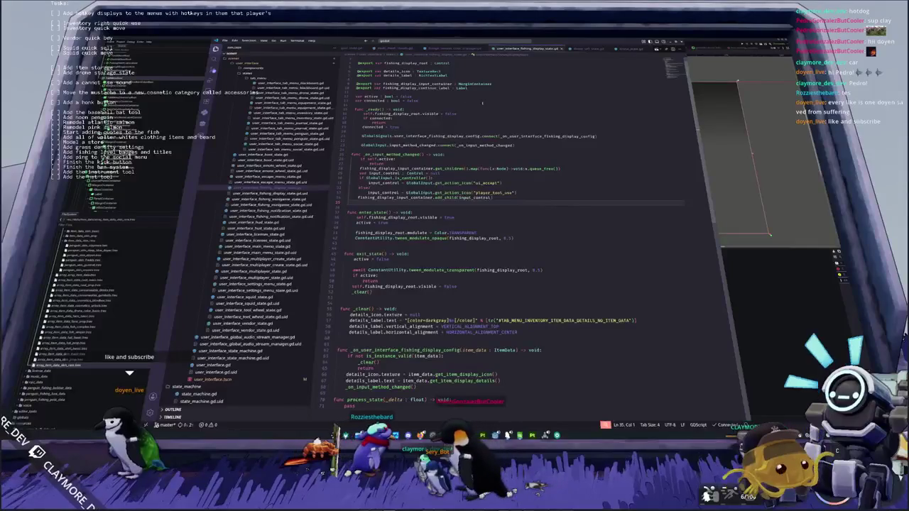
Quick-open the gameplay_drone_follow_margin_container.gd script with a 'drone_follow' search.
left_click(481, 106)
key("ctrl+p")
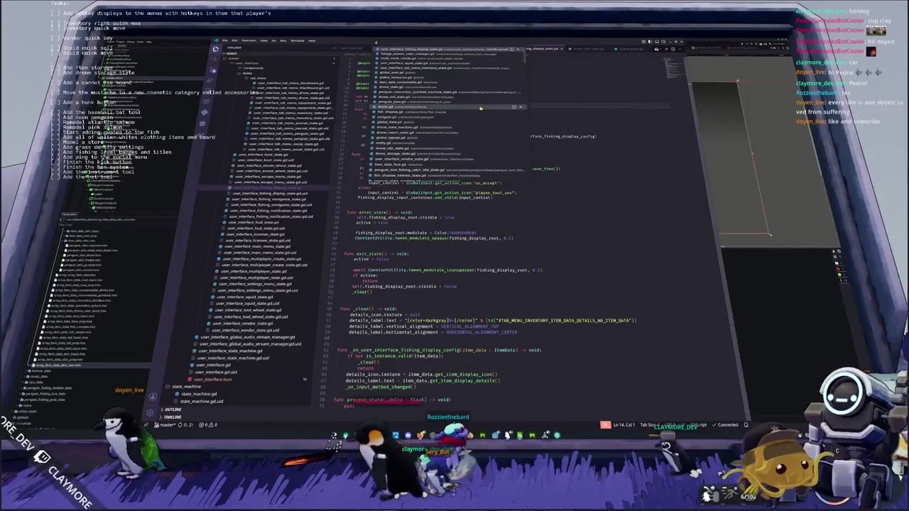
type("drone_follow")
key("Return")
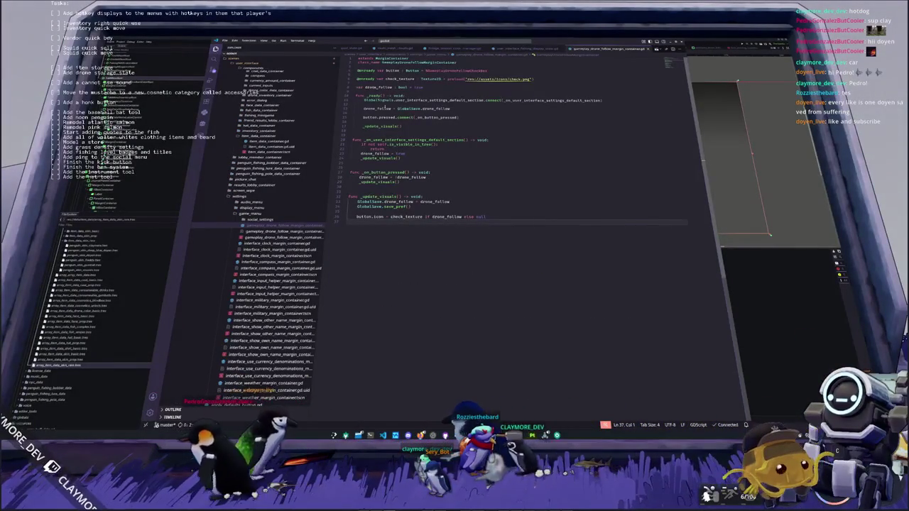
In _ready(), add GlobalSave.pref_updated.connect(_on_pref_updated) and leave an empty line below the function.
left_click(411, 141)
left_click(414, 131)
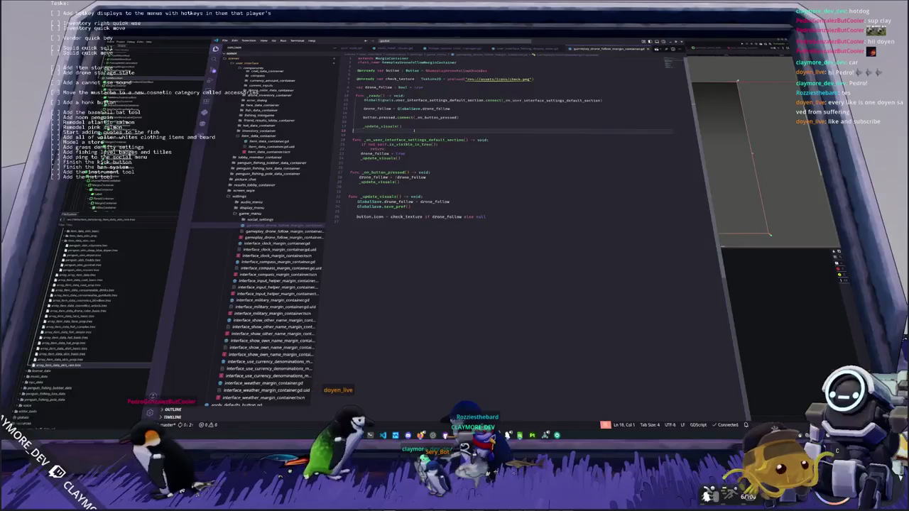
left_click(419, 122)
key("Up")
key("Up")
key("Up")
key("End")
key("Return")
type("obal")
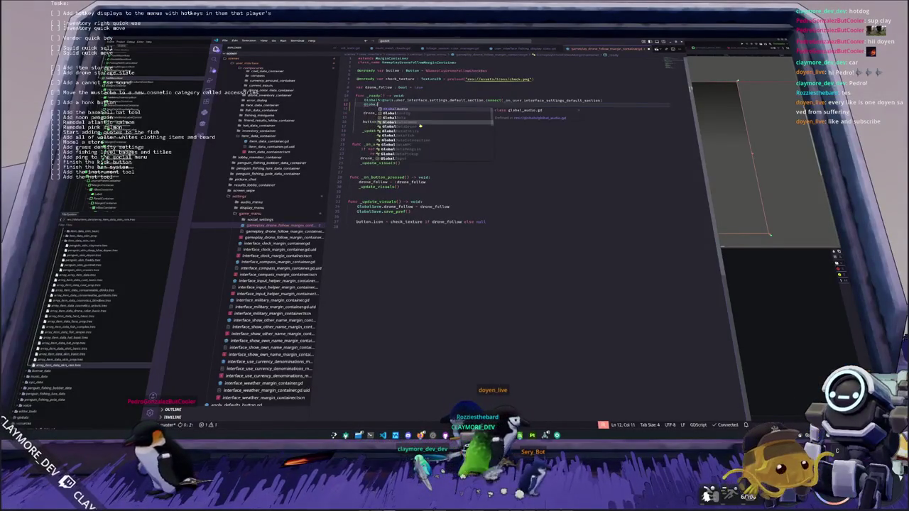
type("Save.pref")
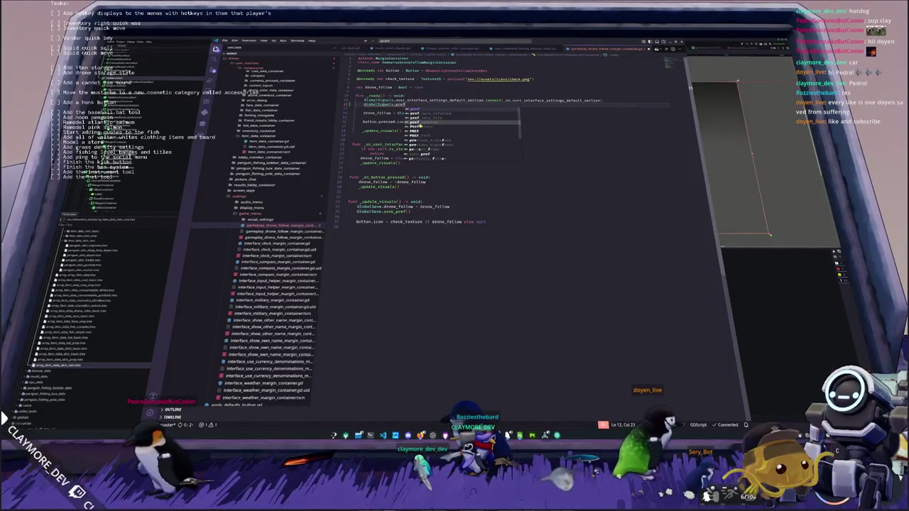
key("Return")
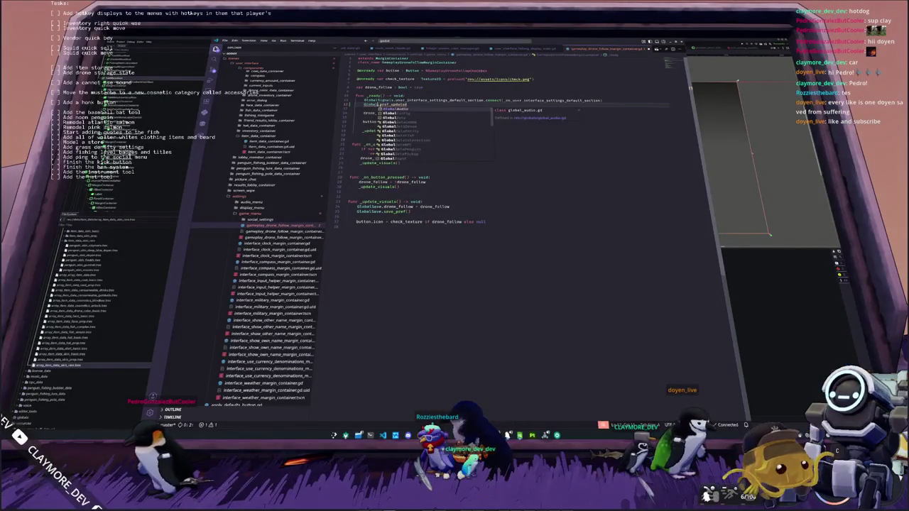
key("BackSpace")
key("BackSpace")
key("BackSpace")
type("ave.")
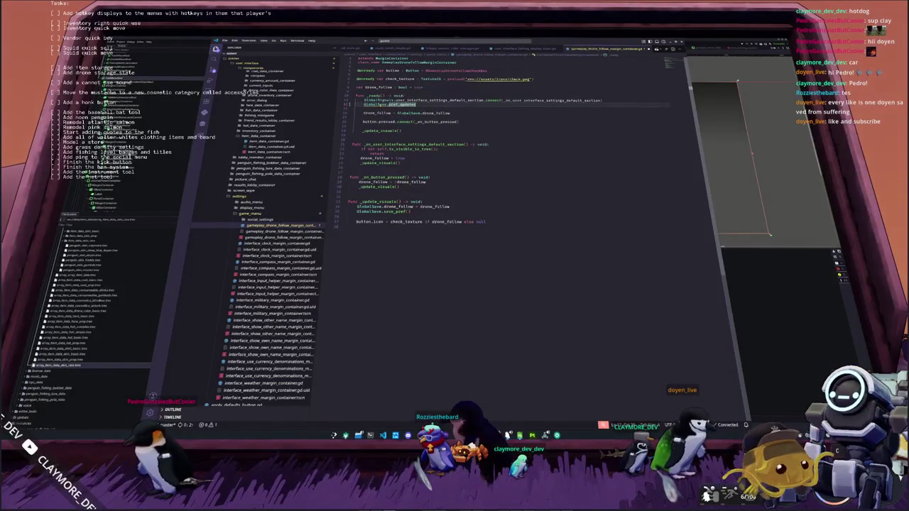
type("pref_")
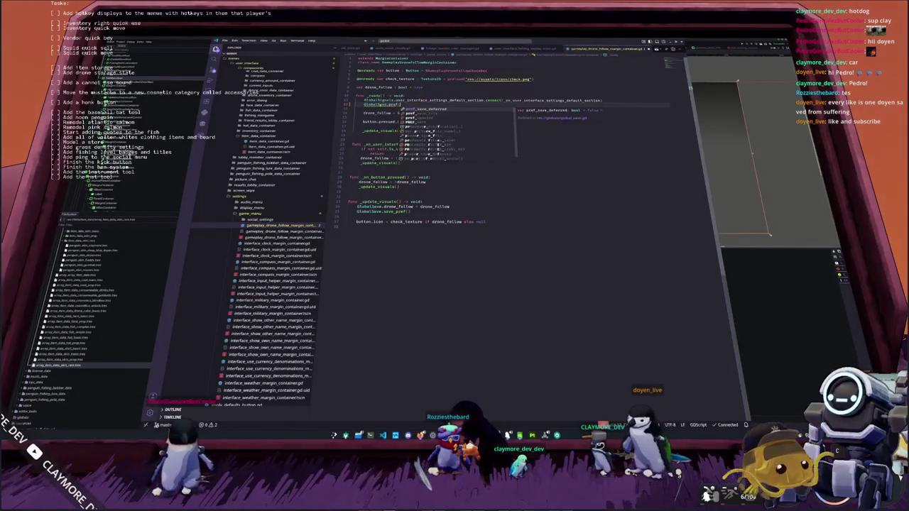
type("updated.connect(")
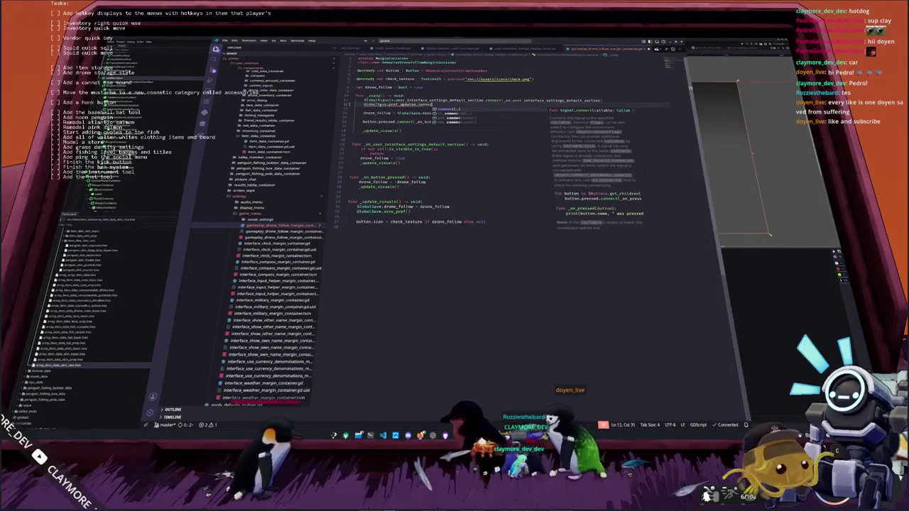
type("_on_pref")
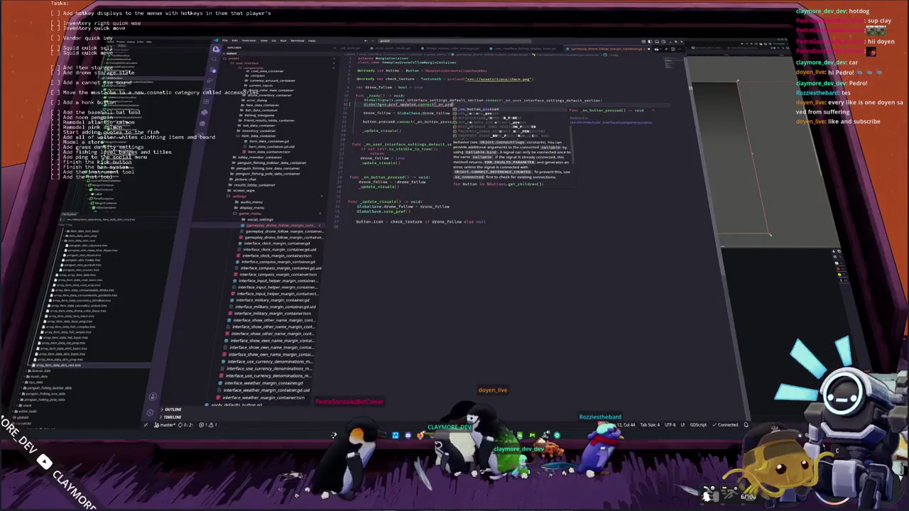
type("_updated")
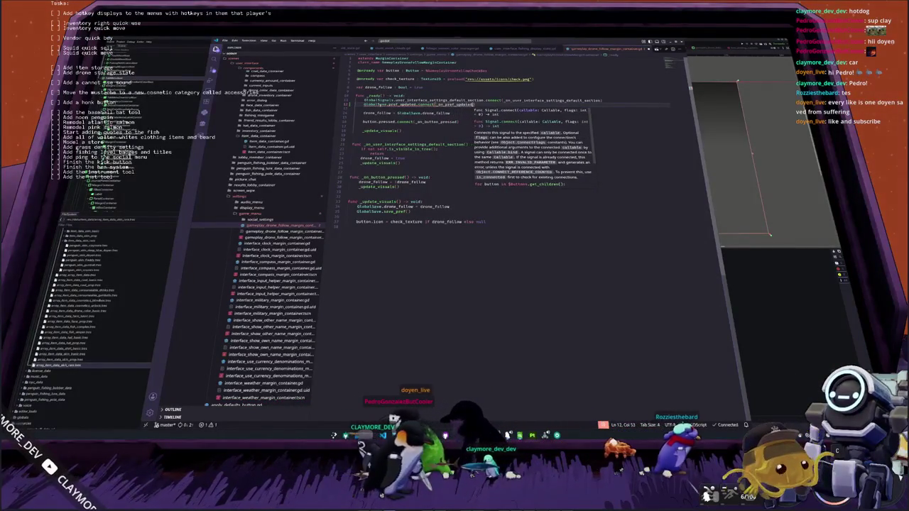
key("Down")
key("Down")
key("Down")
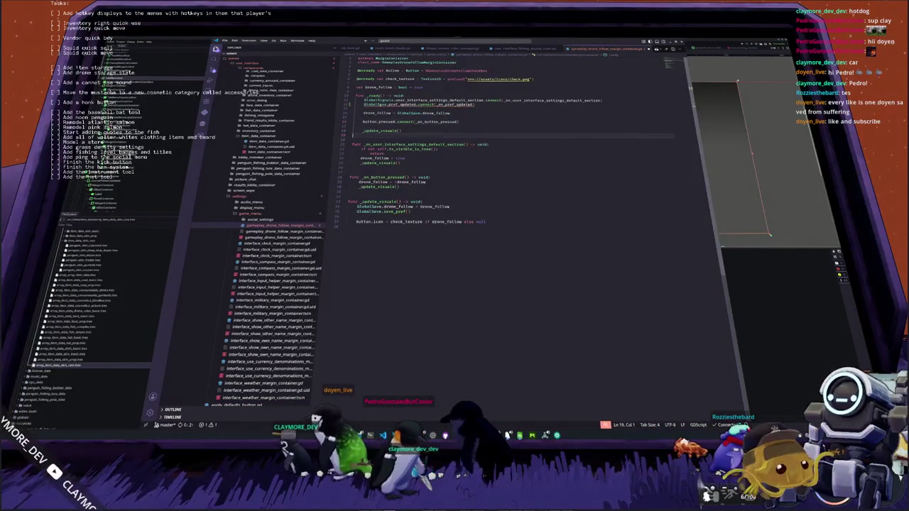
key("Return")
Add a new function _on_pref_updated() -> void below _ready().
type("func ")
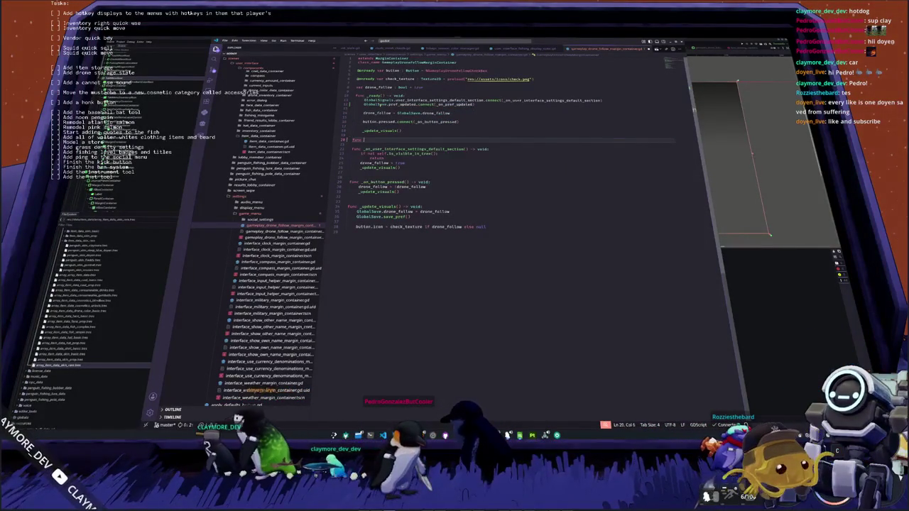
type("_nn_pref_updated")
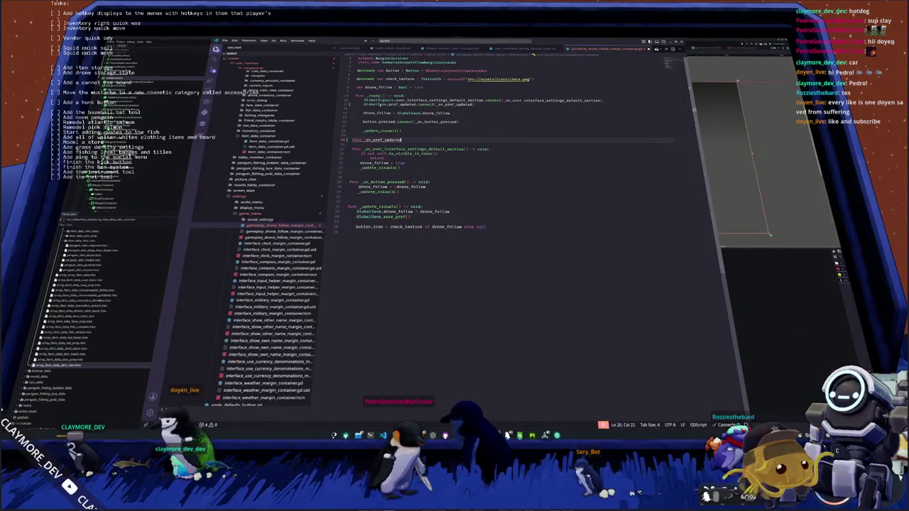
type(") -> void:")
key("Return")
type("_on_pref_updated")
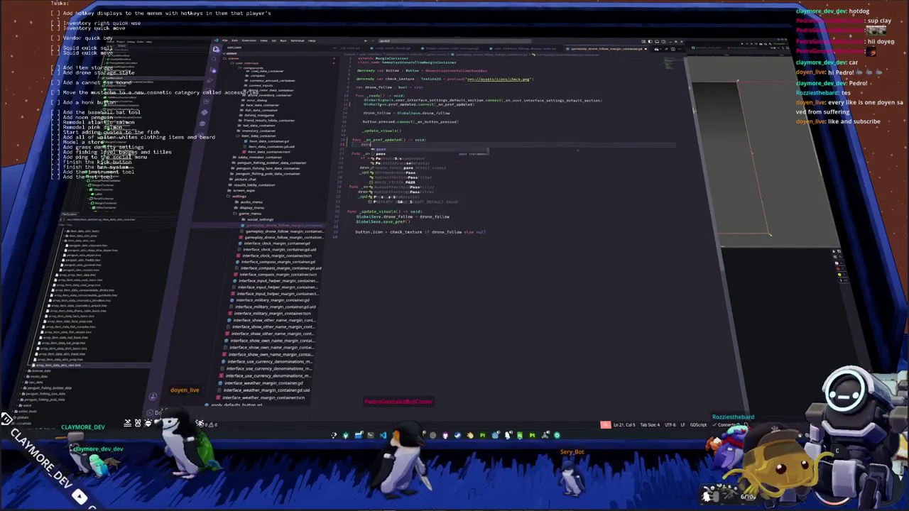
key("BackSpace")
key("BackSpace")
key("BackSpace")
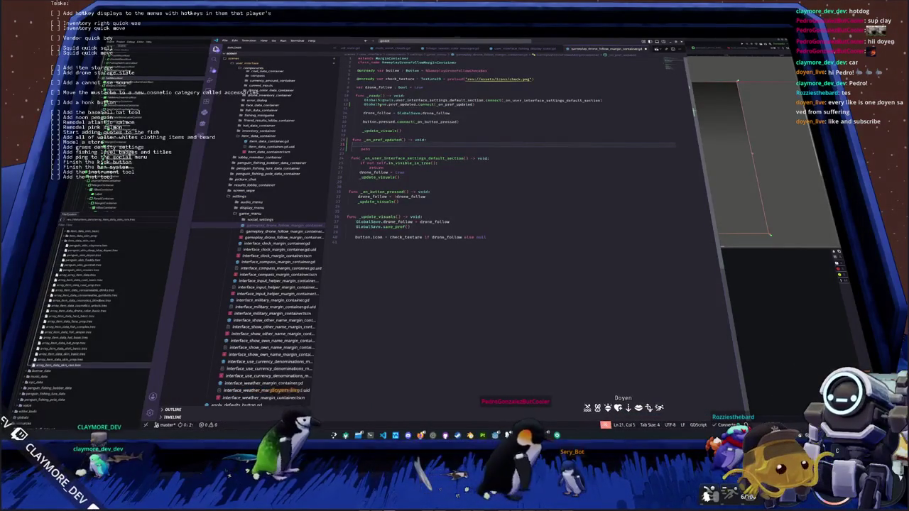
left_click(363, 148)
key("Down")
key("Down")
key("Down")
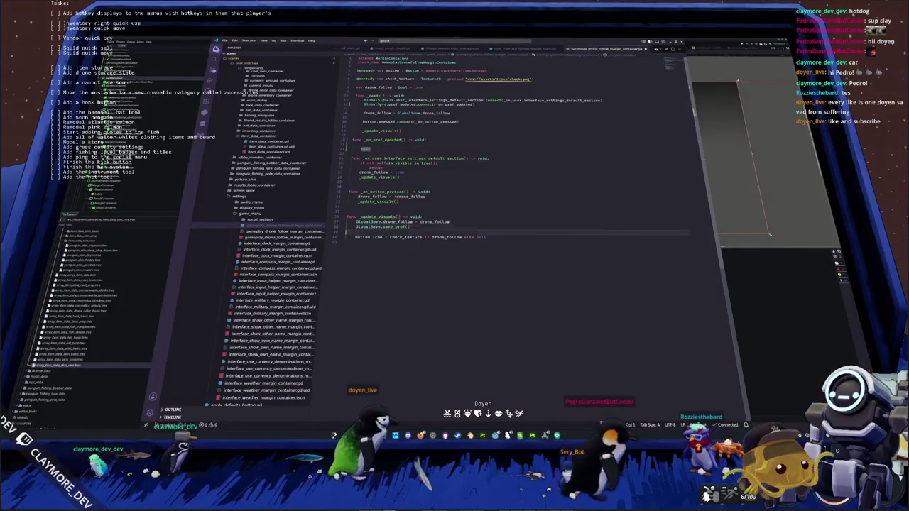
key("shift+Down")
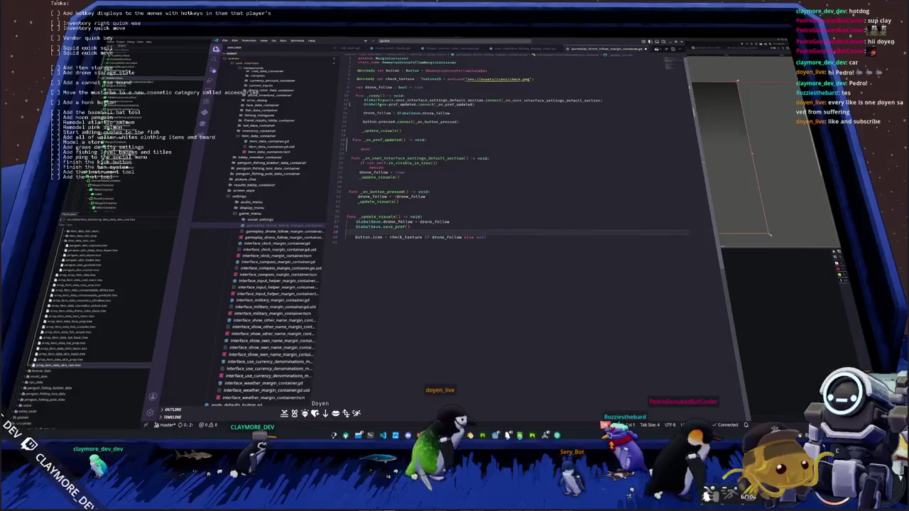
left_click(367, 226)
key("Up")
key("Up")
key("Up")
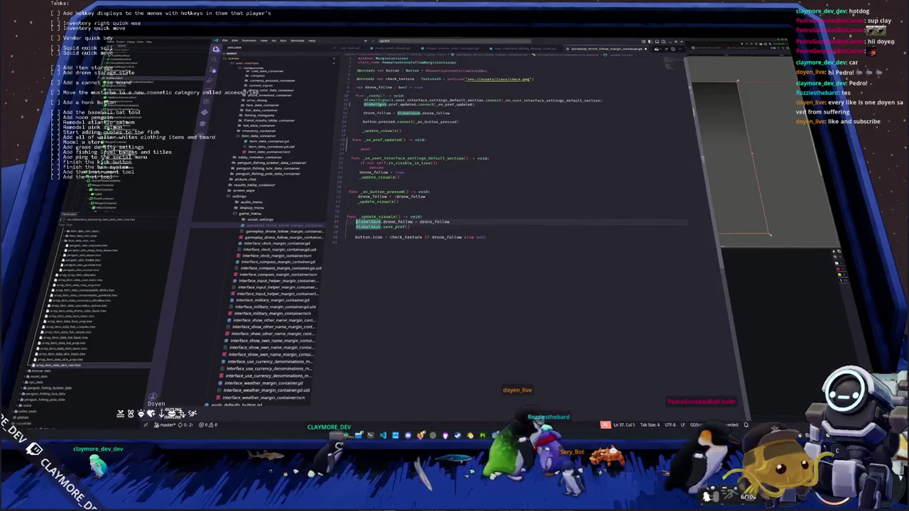
Make _on_pref_updated reload drone_follow from GlobalSave.drone_follow and refresh the button icon.
type("drone")
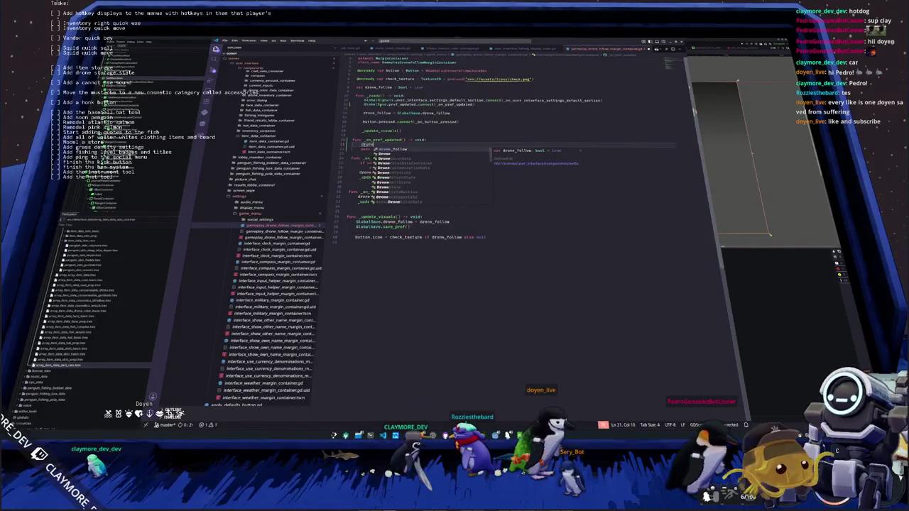
type("_follow = GlobalSave.drone")
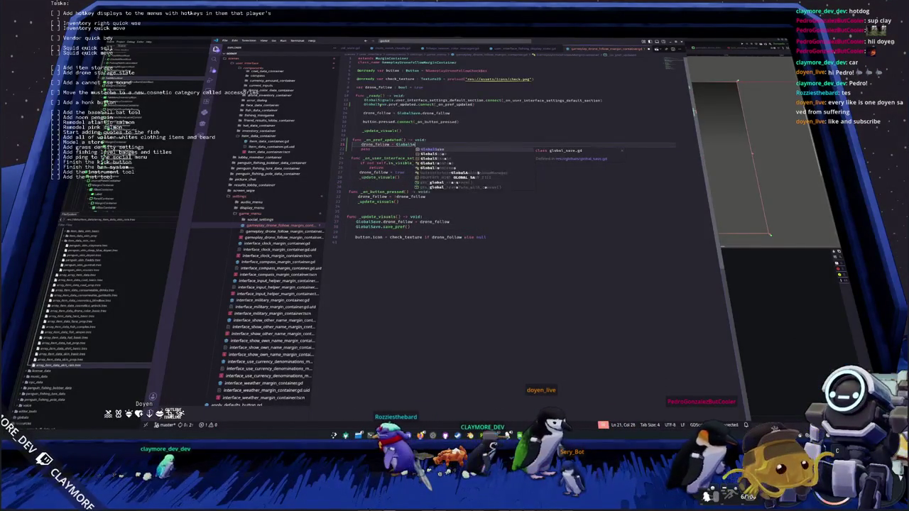
key("Return")
key("Down")
key("Down")
key("Down")
key("Down")
key("Down")
key("Down")
key("Up")
key("Up")
key("ctrl+c")
key("Up")
key("Up")
key("Up")
key("ctrl+v")
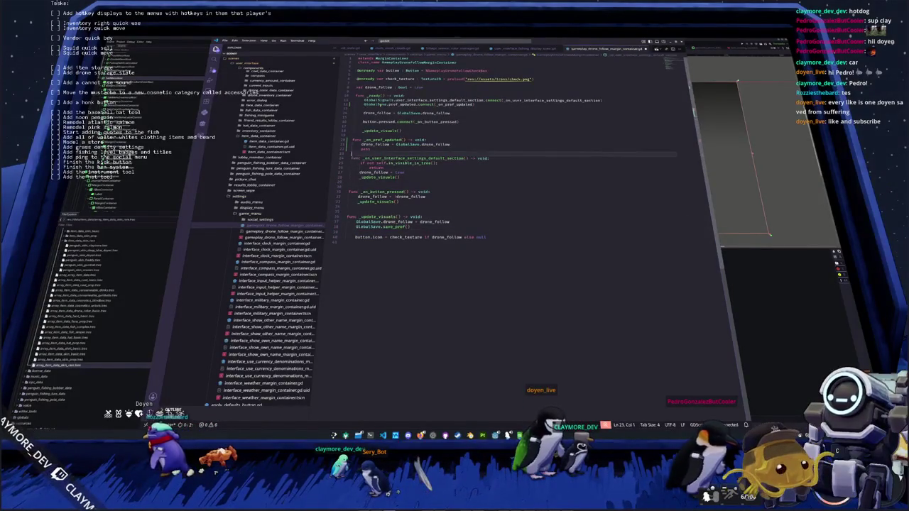
key("Return")
key("Up")
key("Up")
key("Up")
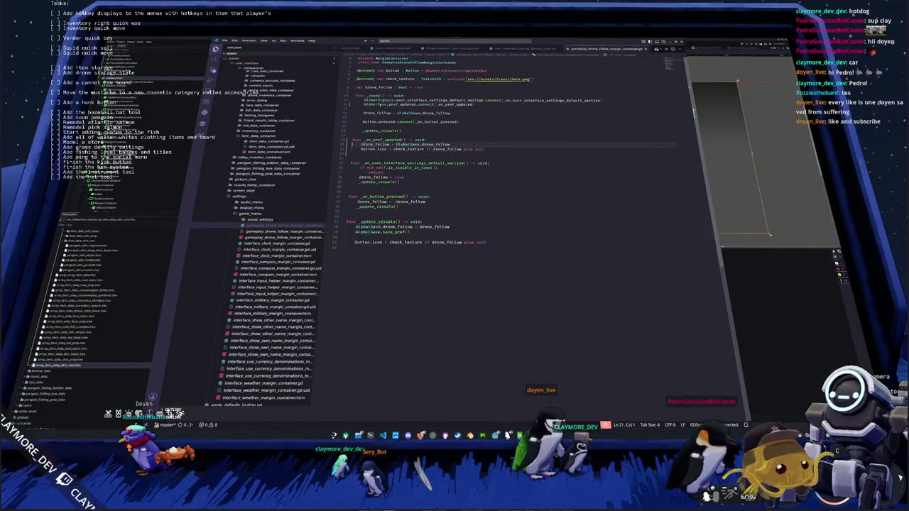
key("Return")
key("Down")
key("Down")
key("Down")
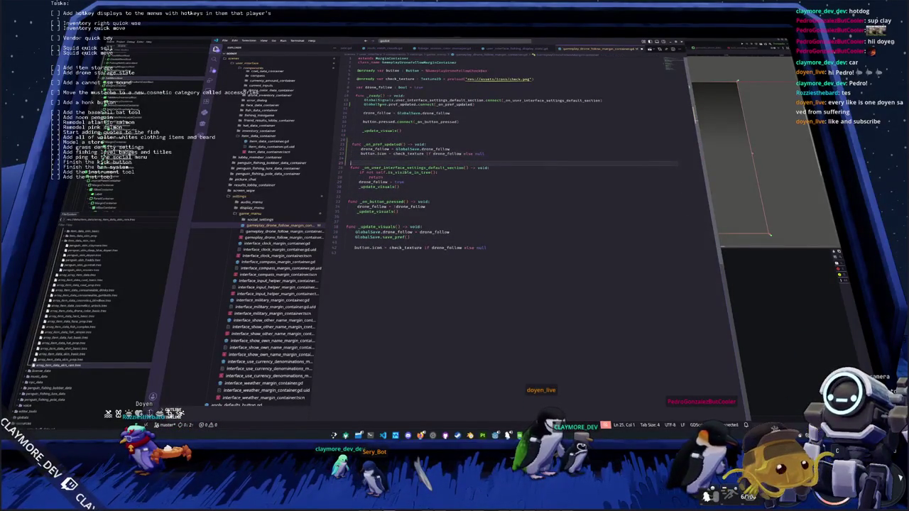
key("alt+Tab")
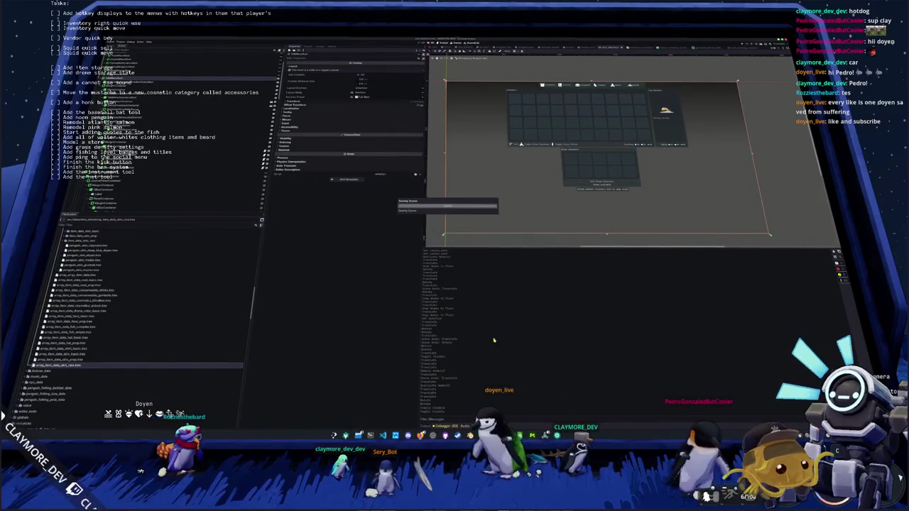
Commit the drone-follow fix with git add and git commit, then leave the in-game computer.
key("alt+Tab")
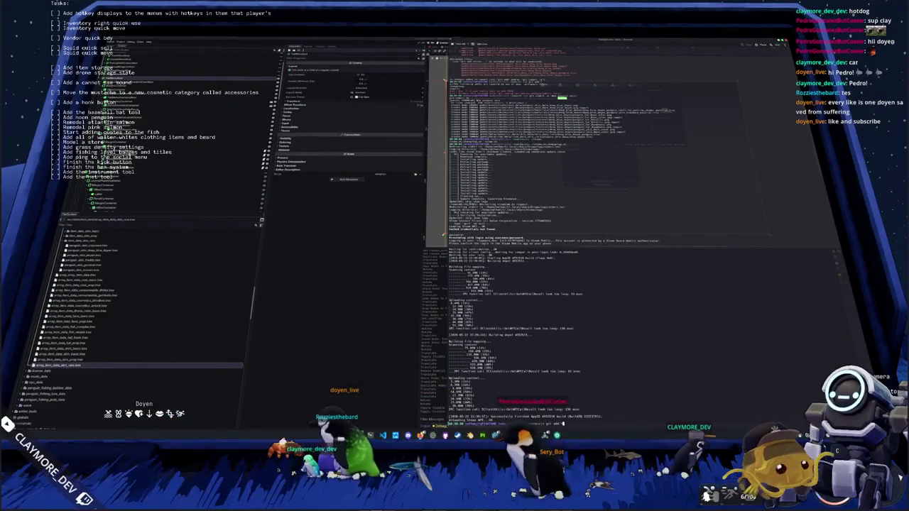
key("Return")
type("git commit")
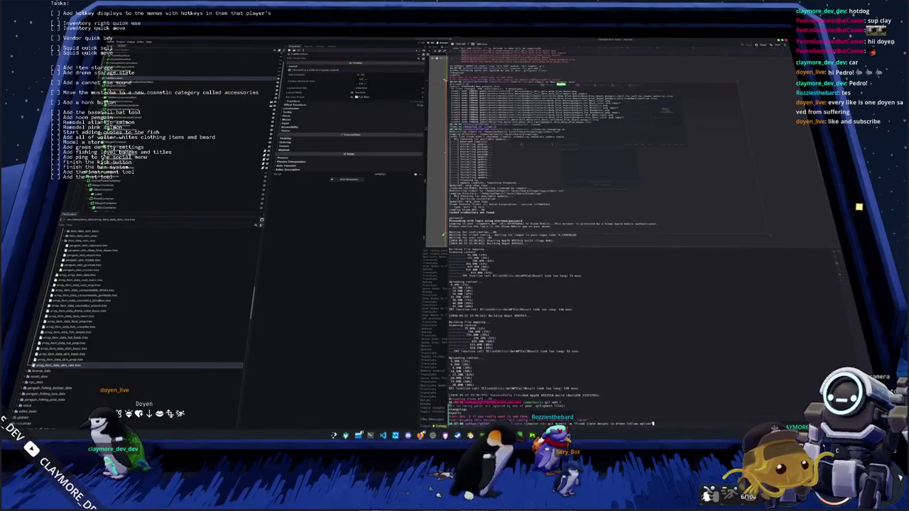
key("Return")
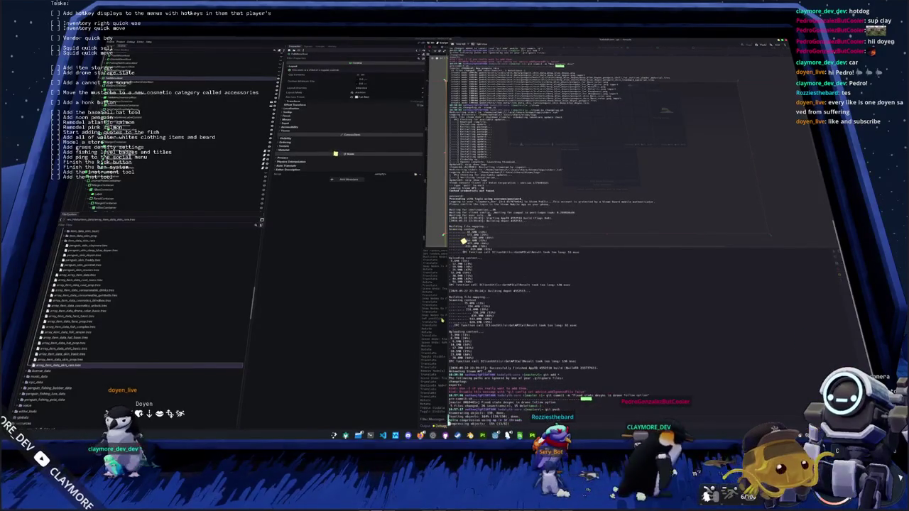
key("alt+Tab")
scroll(508, 173, "down", 2)
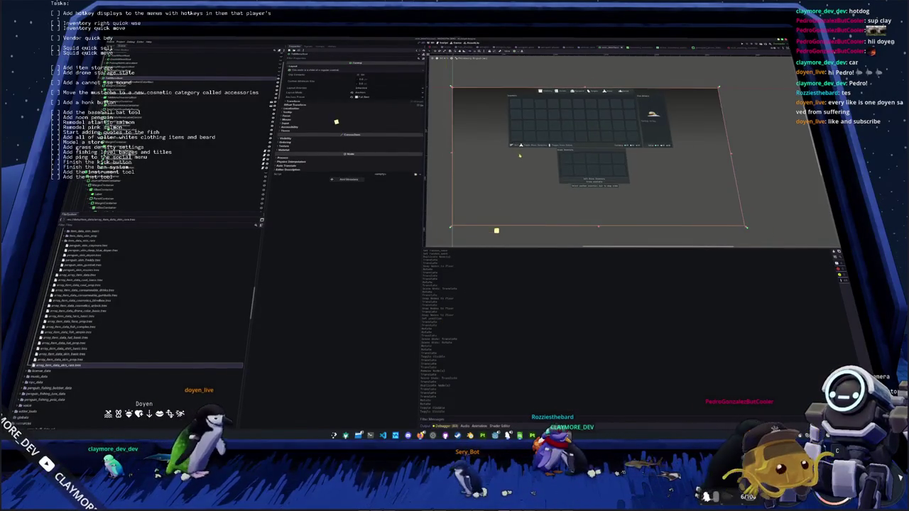
key("alt+Tab")
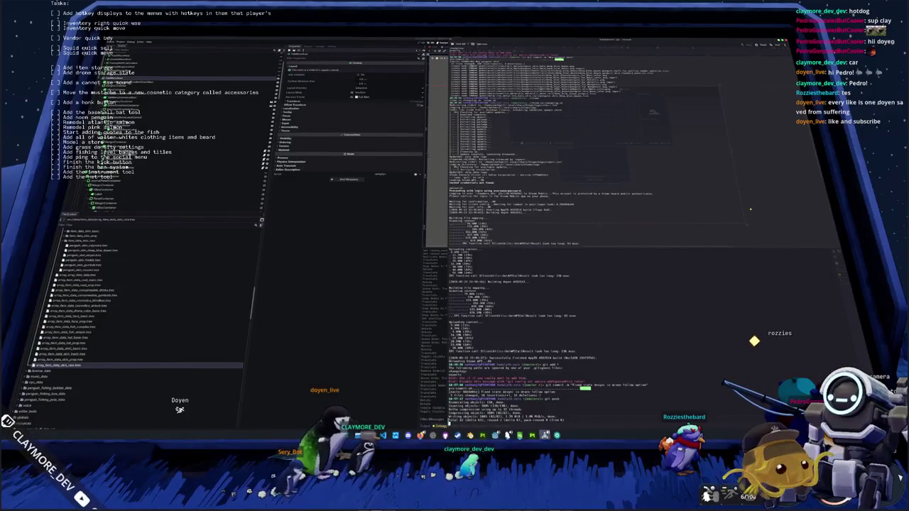
key("Escape")
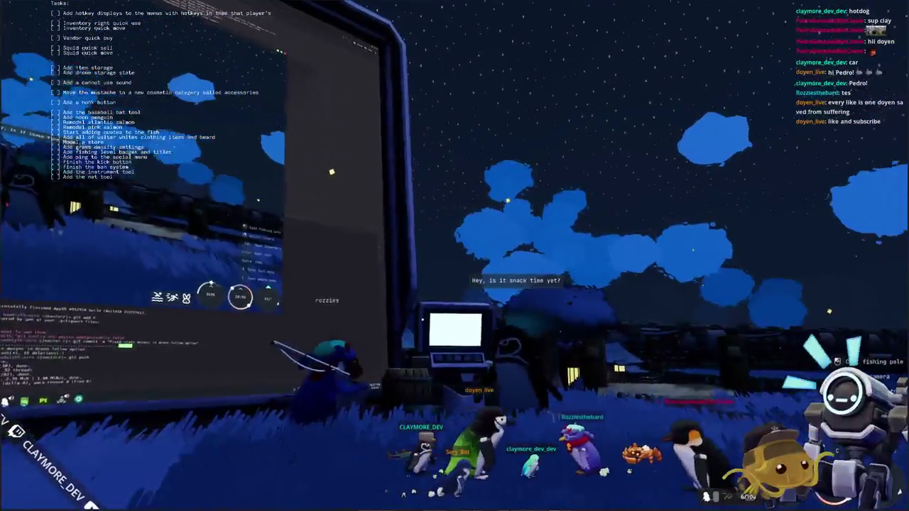
Turn away from the screen and walk through the village past the lit houses toward the bridge.
left_click(487, 271)
left_click(455, 255)
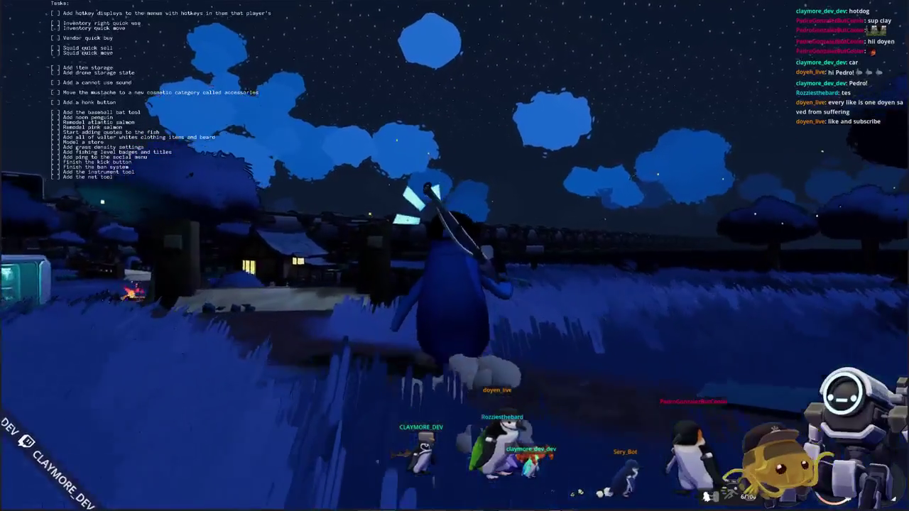
scroll(454, 256, "up", 3)
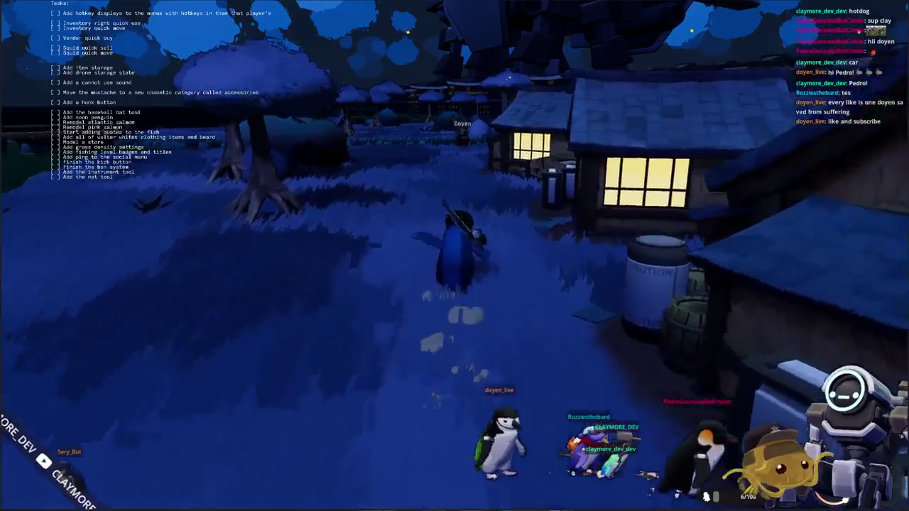
key("a")
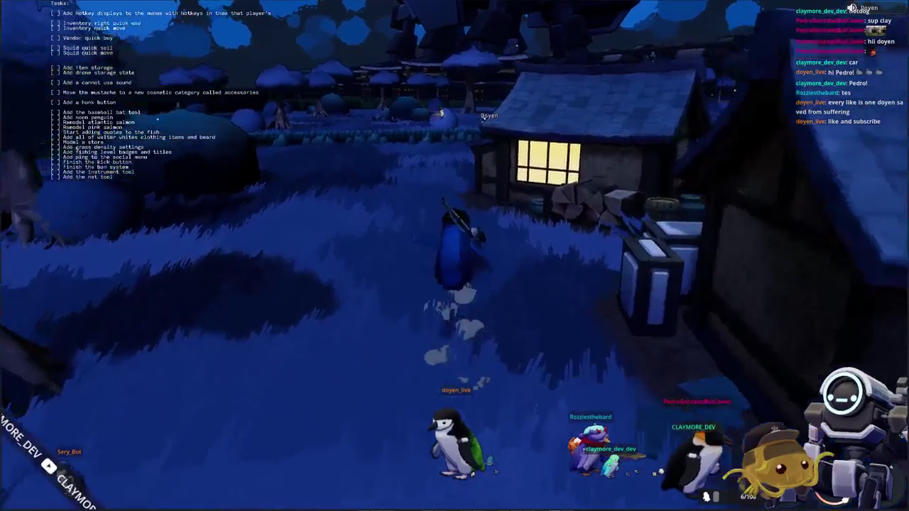
key("w")
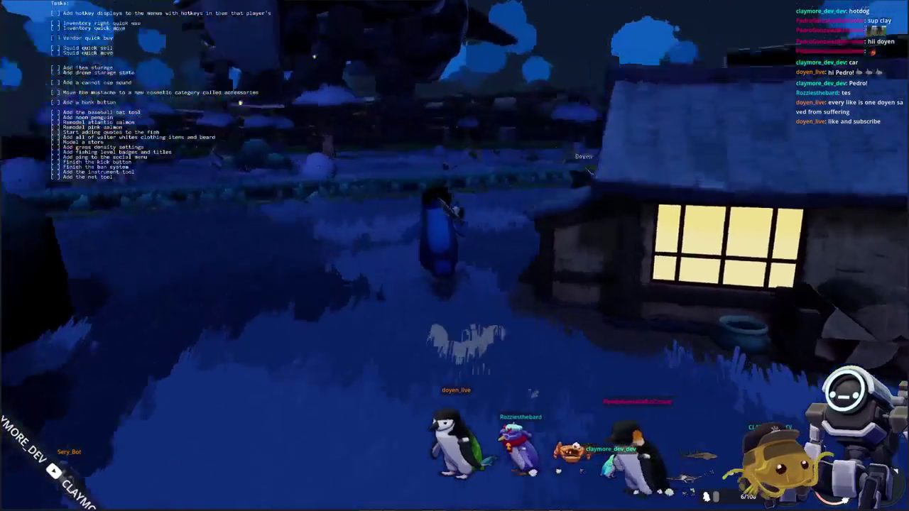
key("w")
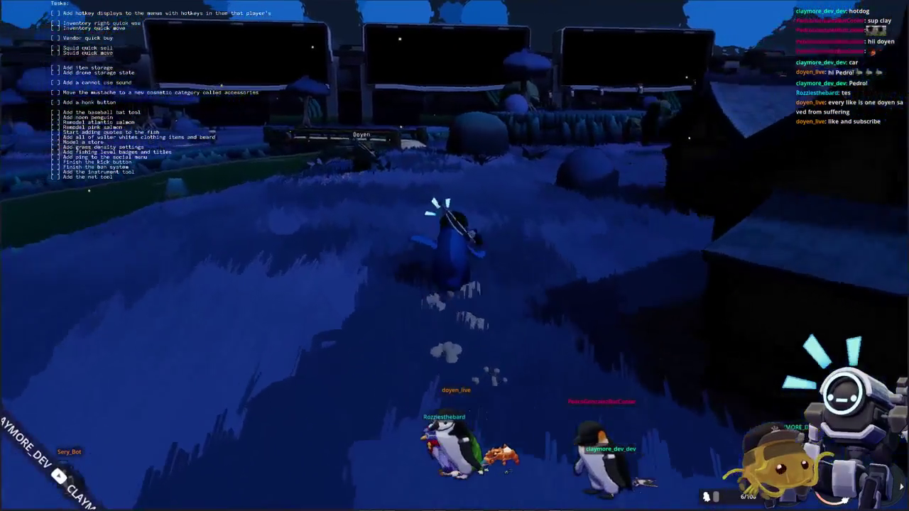
key("d")
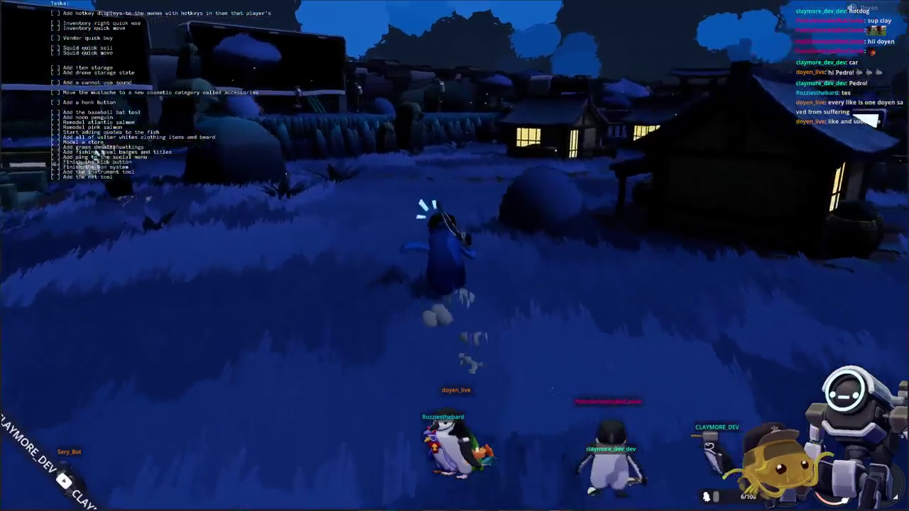
key("a")
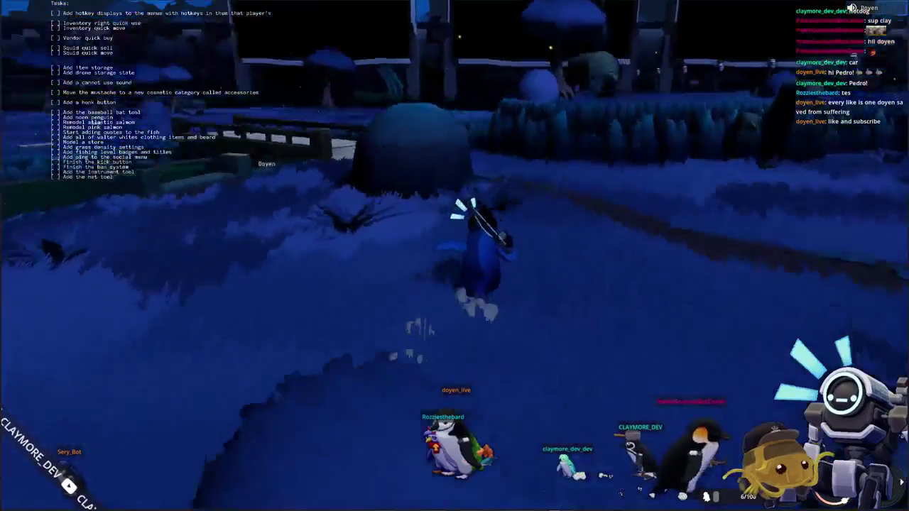
key("w")
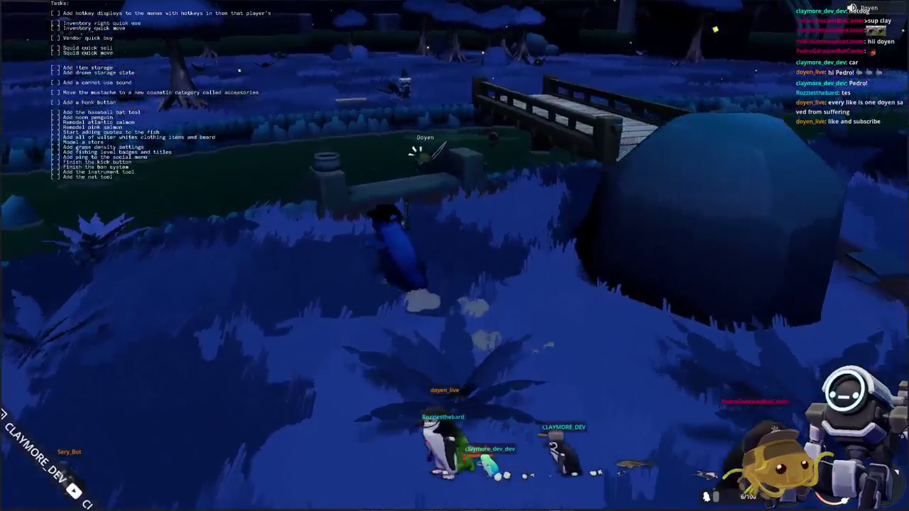
Cross the bridge to the pond's edge, orbit the camera, and hook a biting fish.
scroll(454, 255, "up", 5)
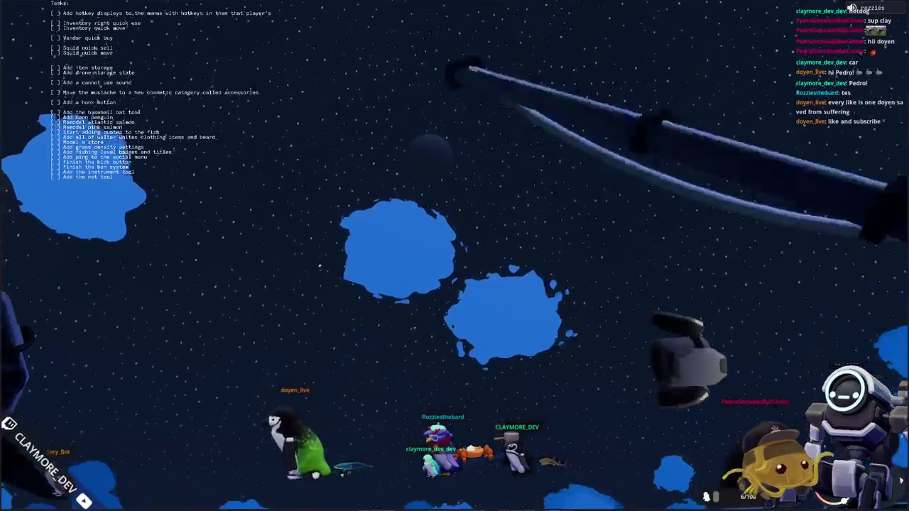
scroll(454, 255, "down", 5)
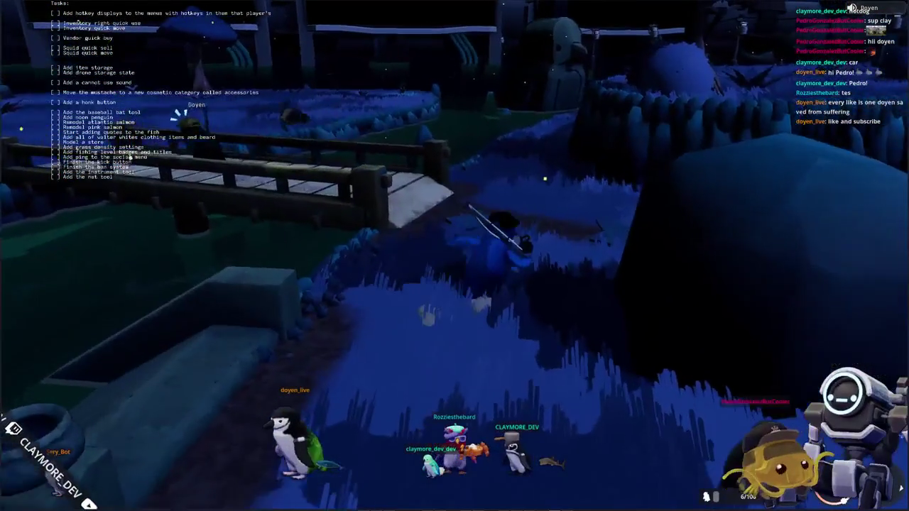
key("w")
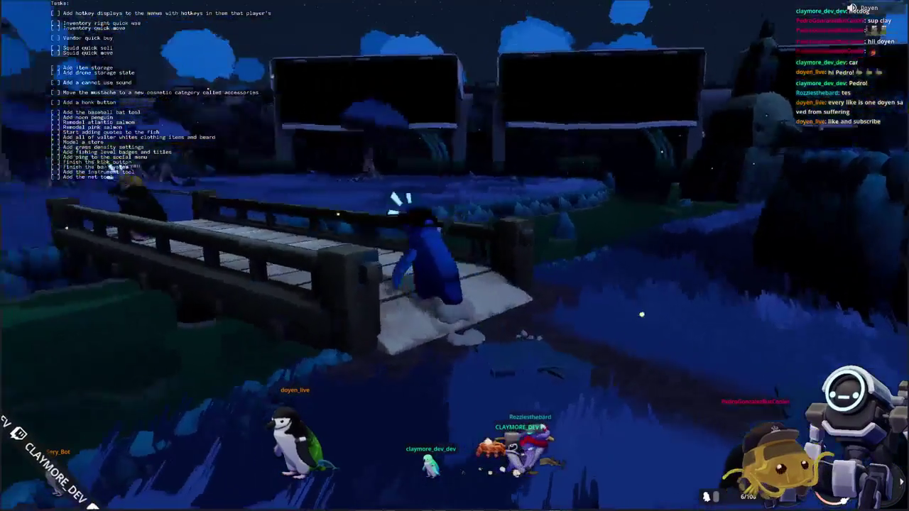
scroll(454, 256, "up", 5)
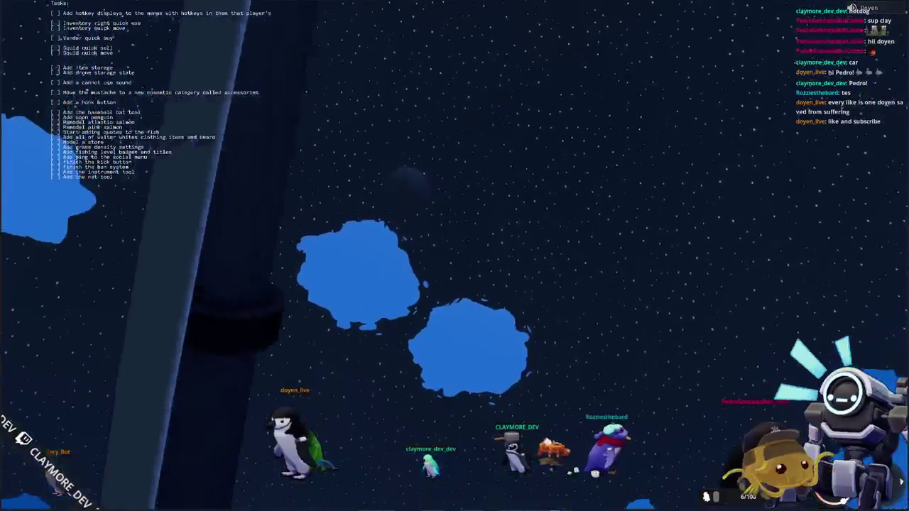
scroll(454, 256, "down", 5)
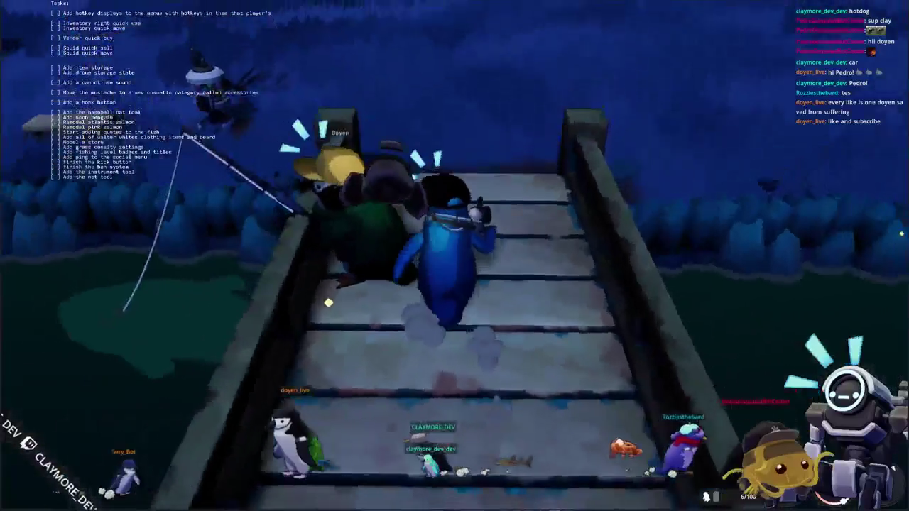
key("w")
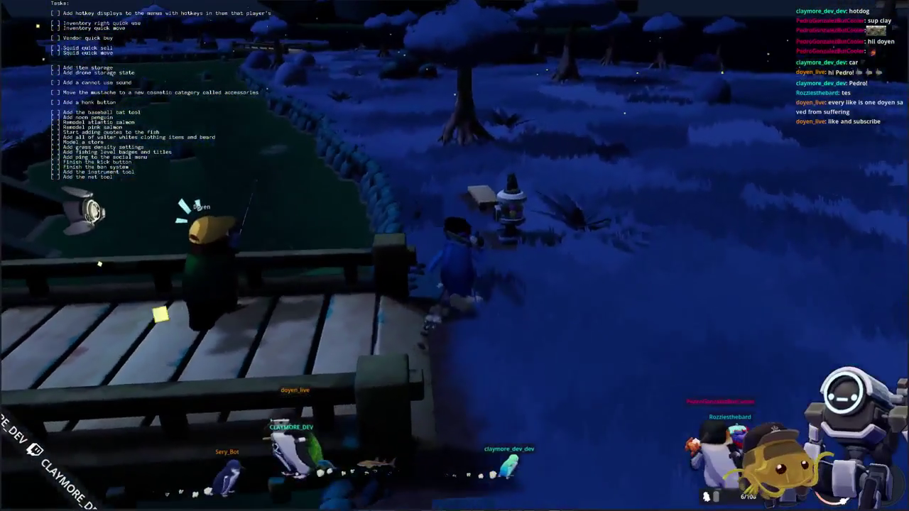
mouse_move(323, 273)
left_mouse_down()
mouse_move(362, 258)
mouse_move(323, 273)
left_mouse_up()
left_click_drag(448, 270, 5, 174)
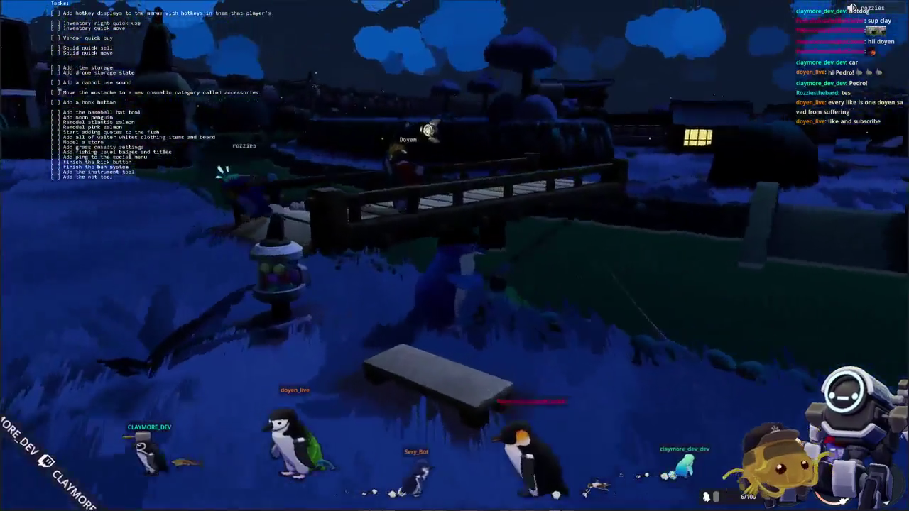
left_click_drag(222, 170, 900, 480)
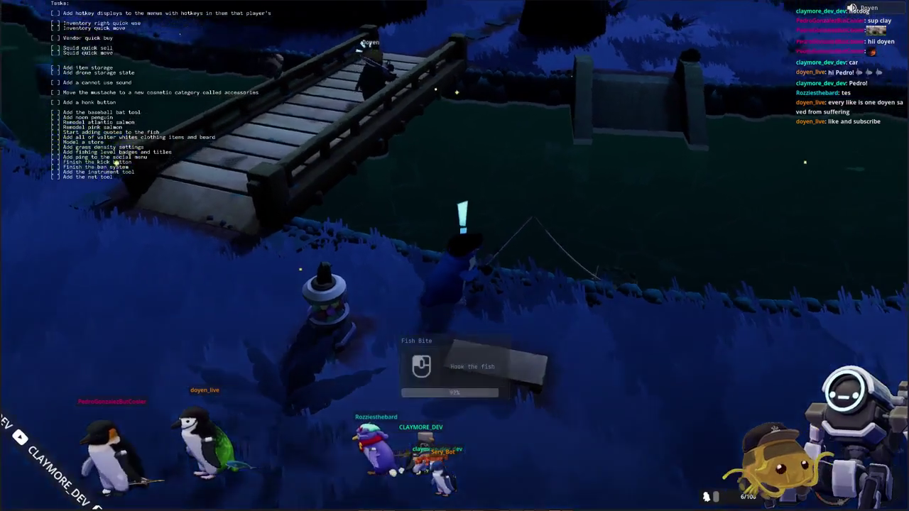
left_click(543, 316)
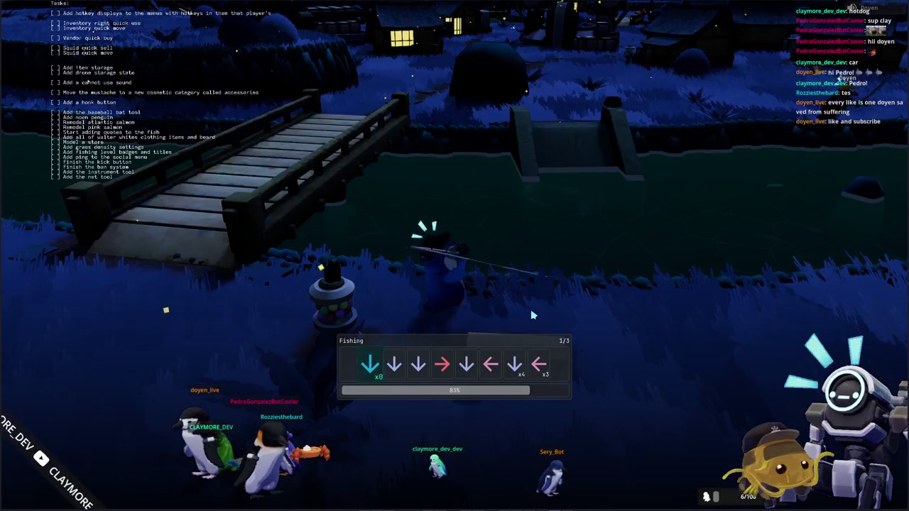
Enter the arrows Down, Down, Right to clear the fishing sequences and land the fish.
key("Down")
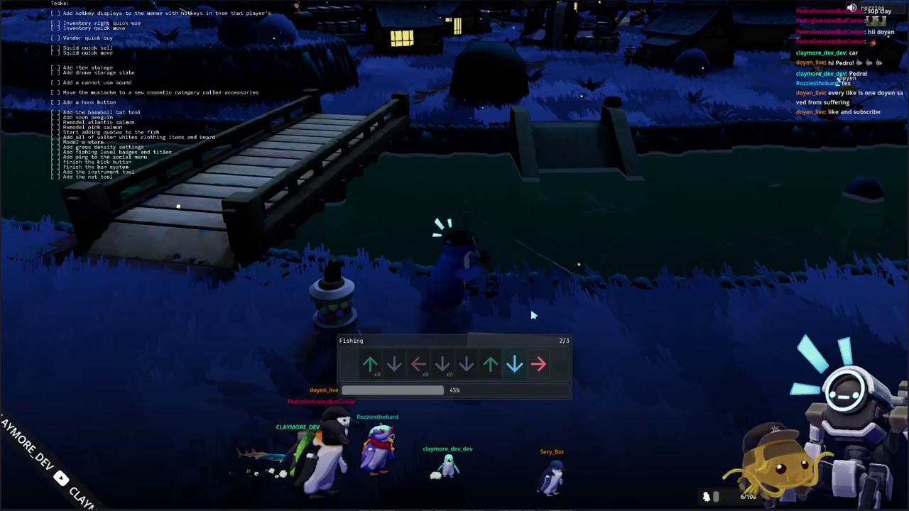
key("Down")
key("Right")
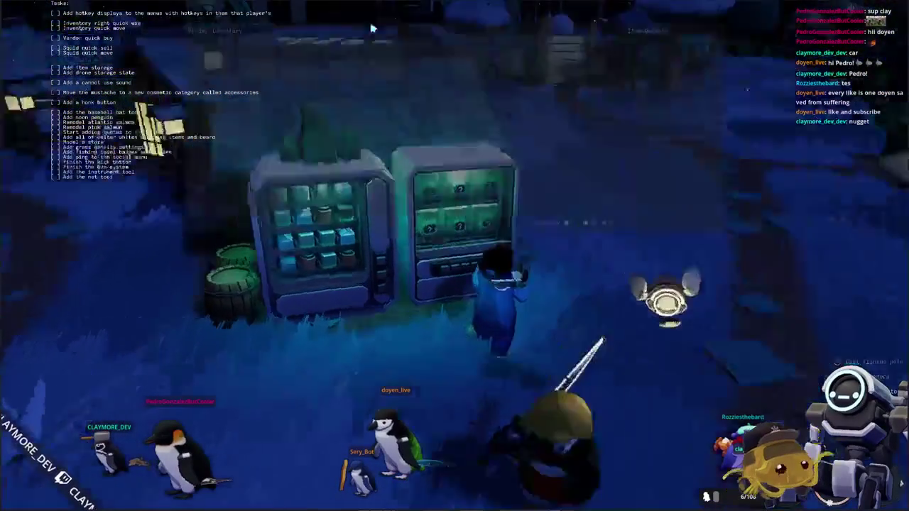
Drop a Cosmetics Blindbox from the inventory onto the ground by the vending machines.
key("e")
key("Tab")
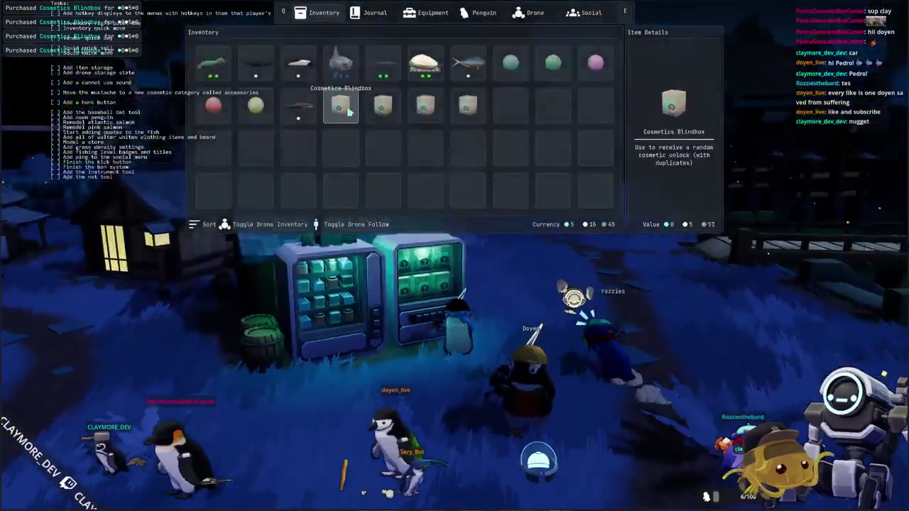
right_click(338, 106)
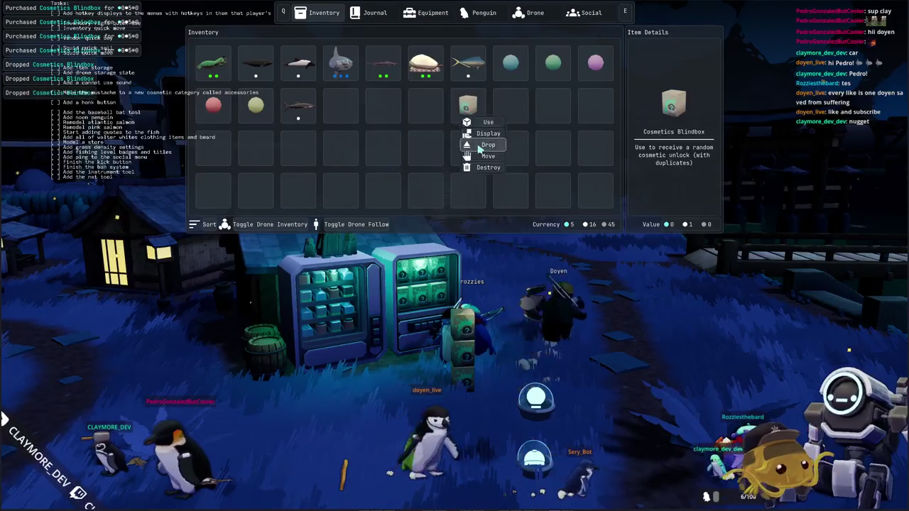
left_click(479, 147)
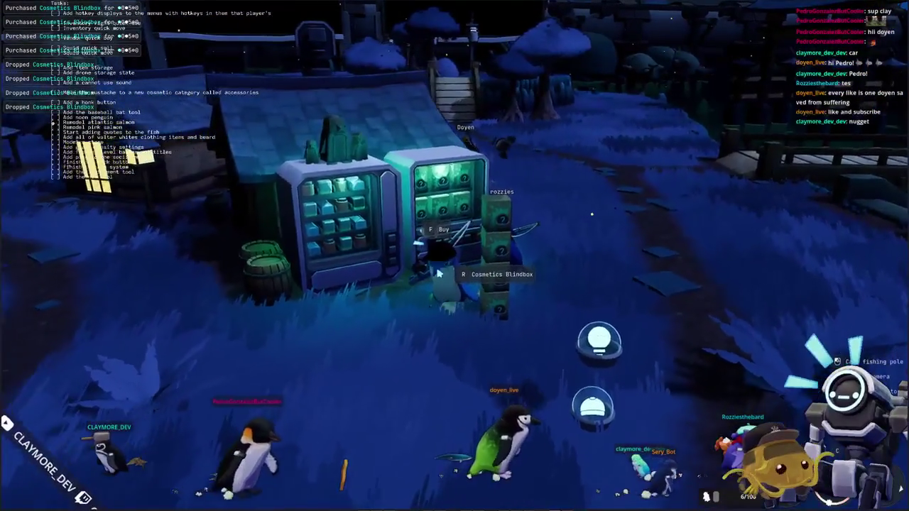
Walk the penguin over to the dropped blindbox, pick it up, and check the inventory.
key("s")
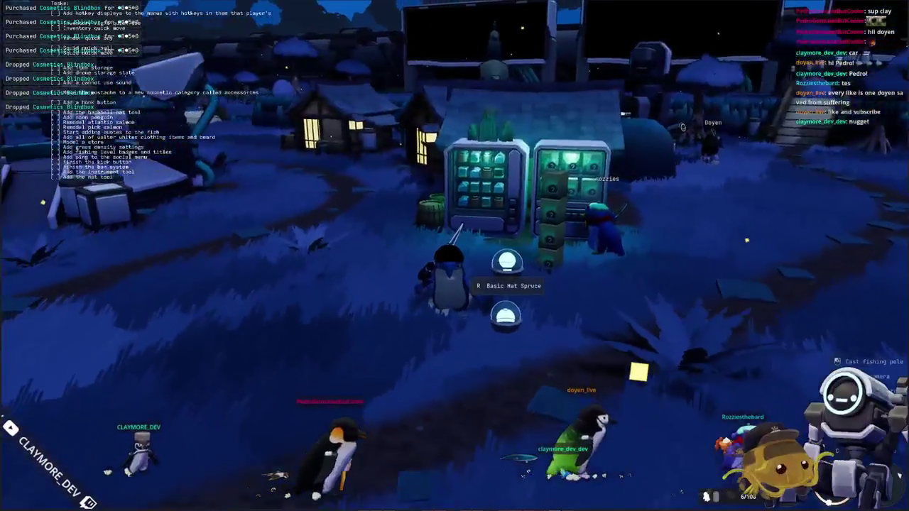
key("w")
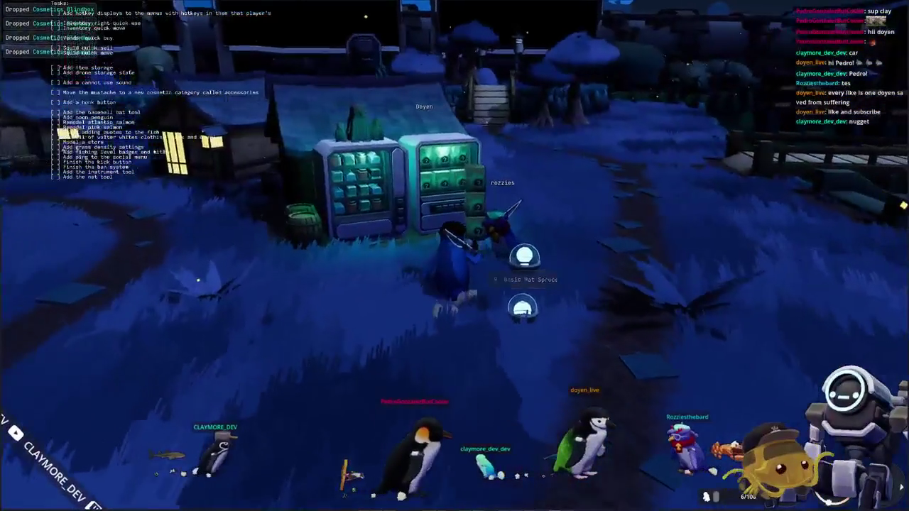
key("w")
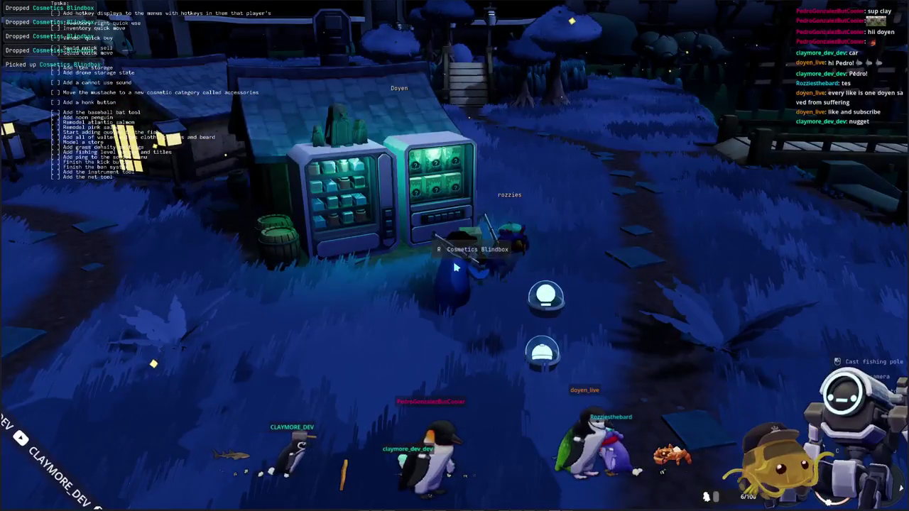
key("Tab")
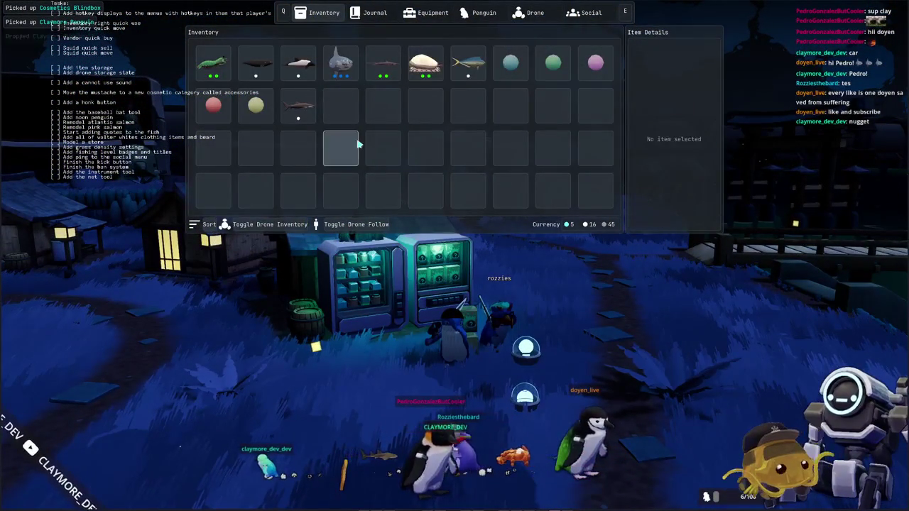
key("Tab")
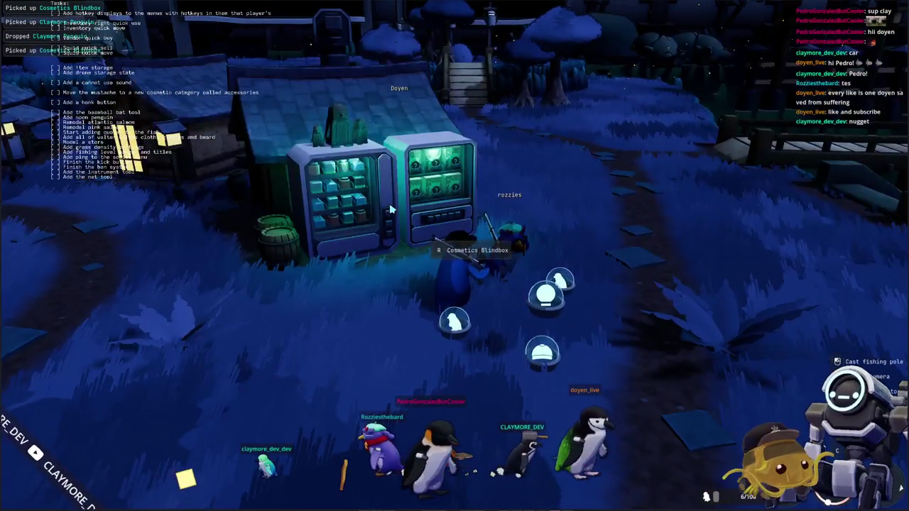
Review the Cosmetics Blindbox's item actions in the inventory.
key("Tab")
right_click(340, 108)
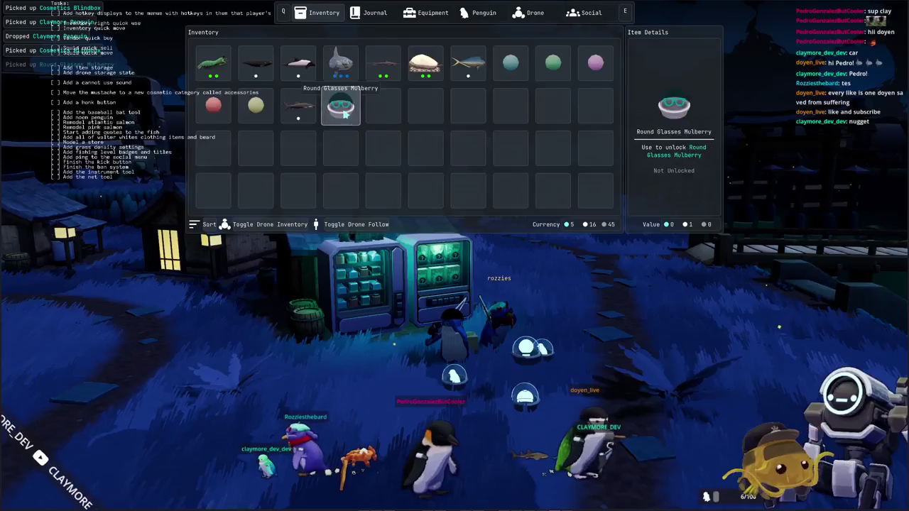
key("Tab")
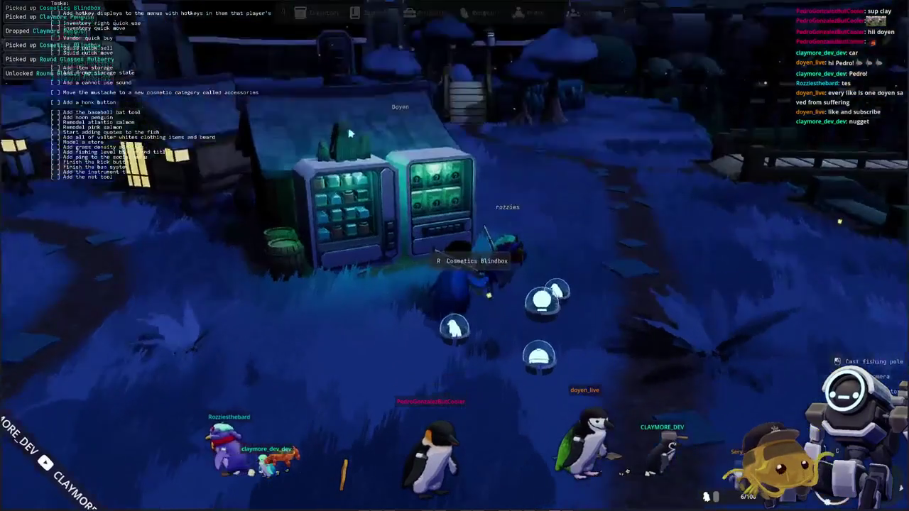
key("Tab")
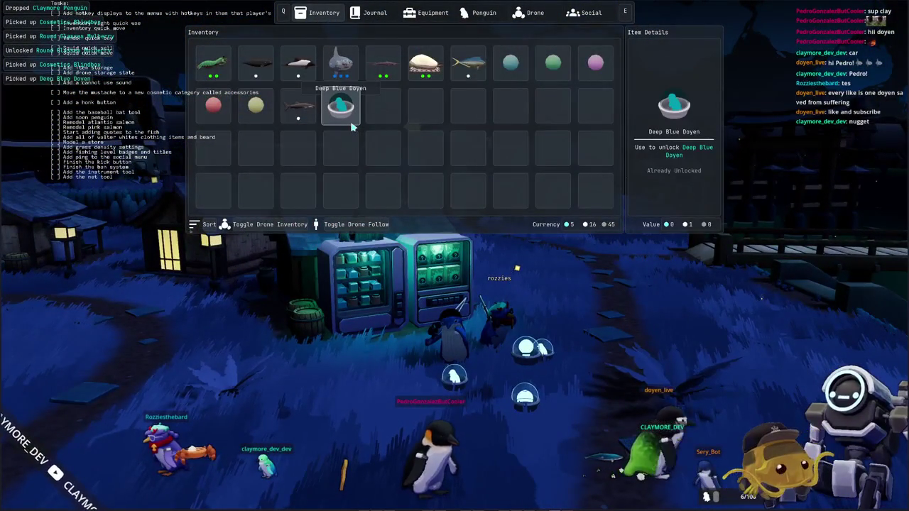
key("Tab")
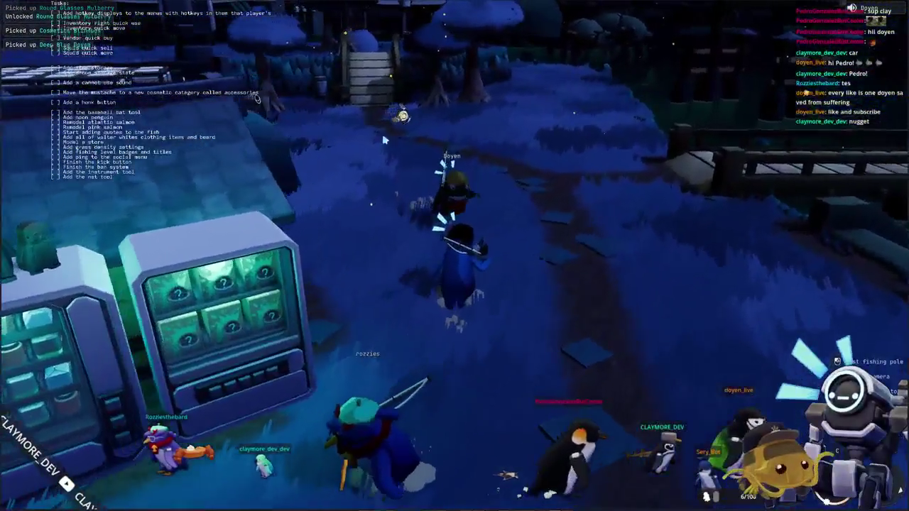
Drop the Deep Blue Doyen cosmetic from the inventory onto the ground.
key("Tab")
right_click(333, 110)
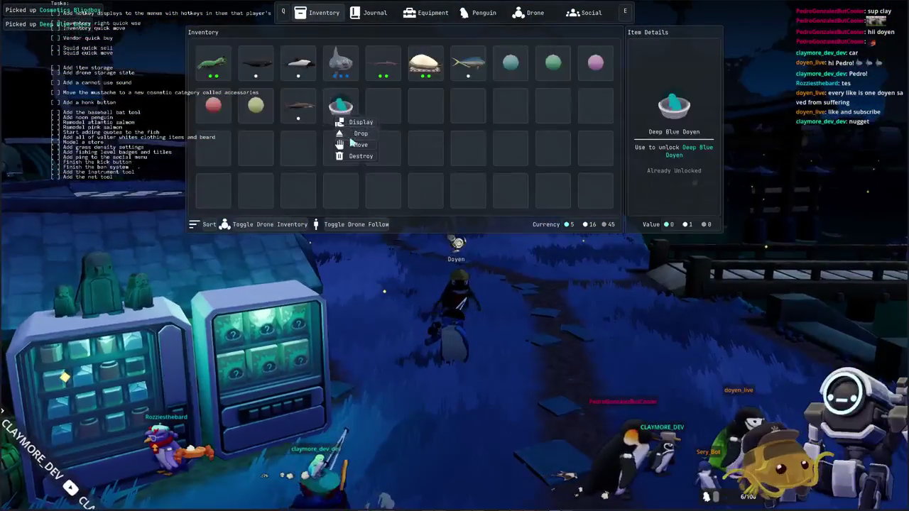
left_click(357, 136)
key("Tab")
Walk the penguin away from the vending machines toward the bridge and houses.
key("a")
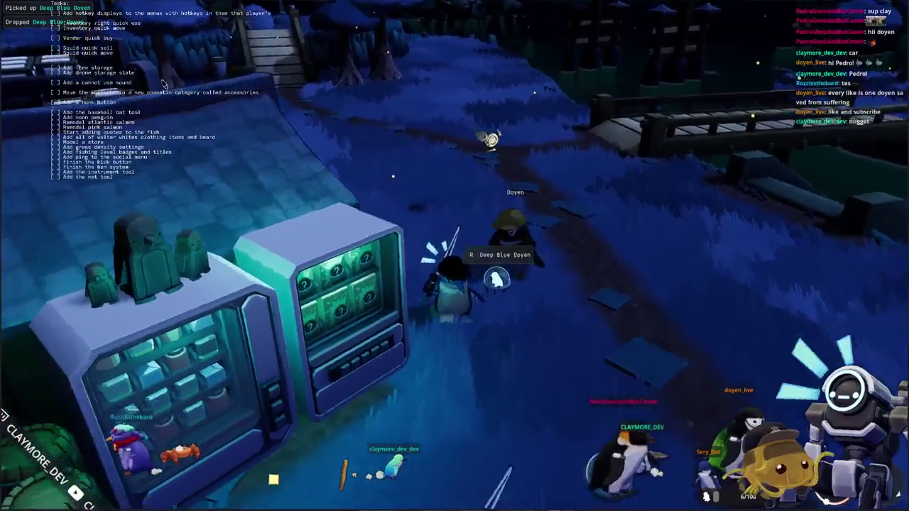
key("w")
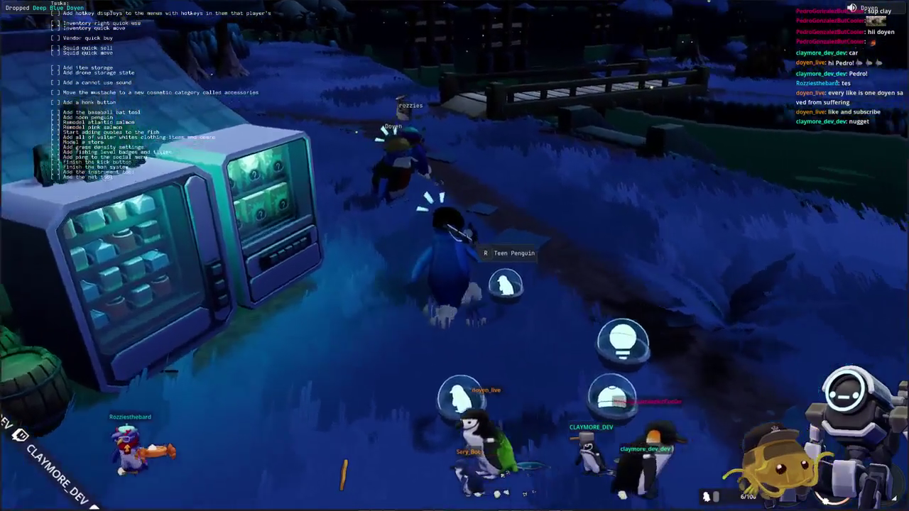
key("w")
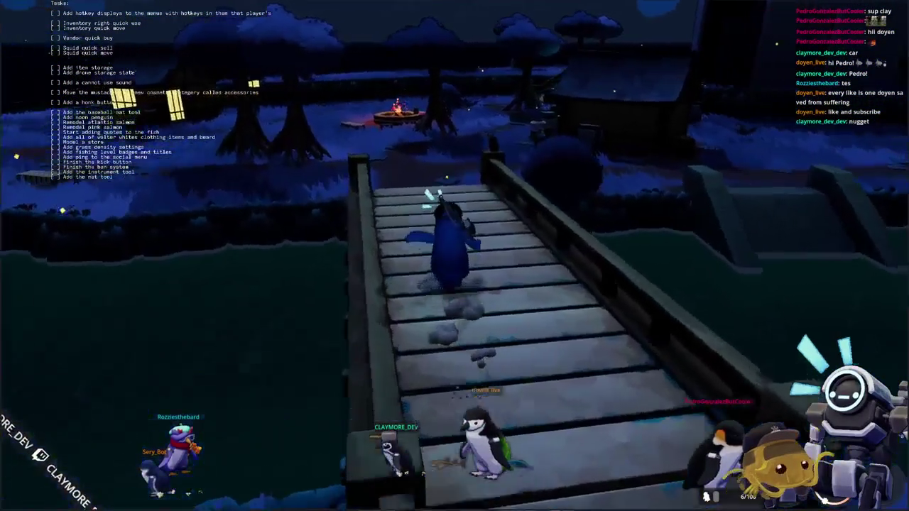
Walk the penguin over the bridge stairs and grass path to the in-game computer monitor.
key("w")
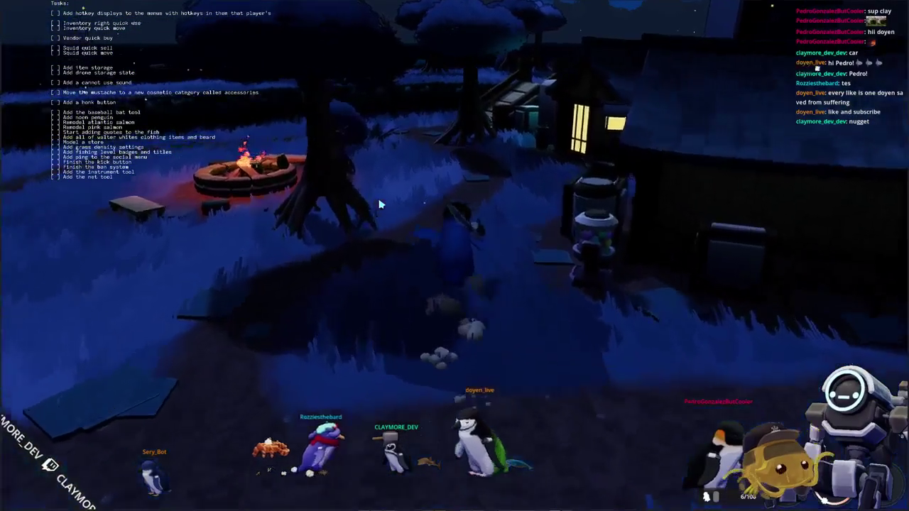
scroll(380, 204, "up", 2)
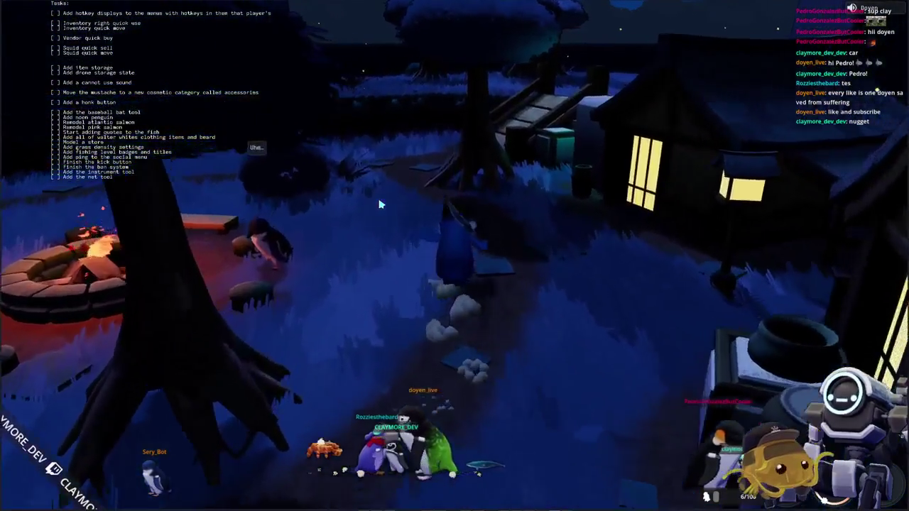
scroll(380, 204, "up", 2)
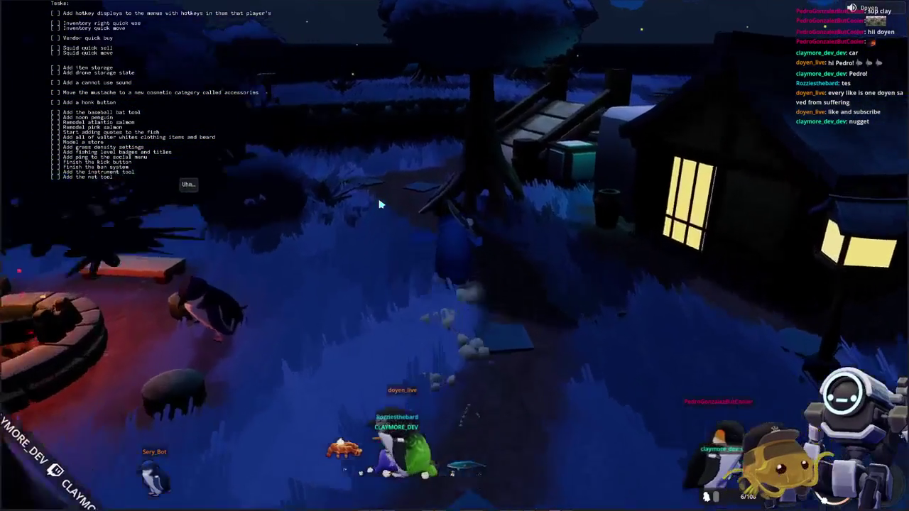
key("w")
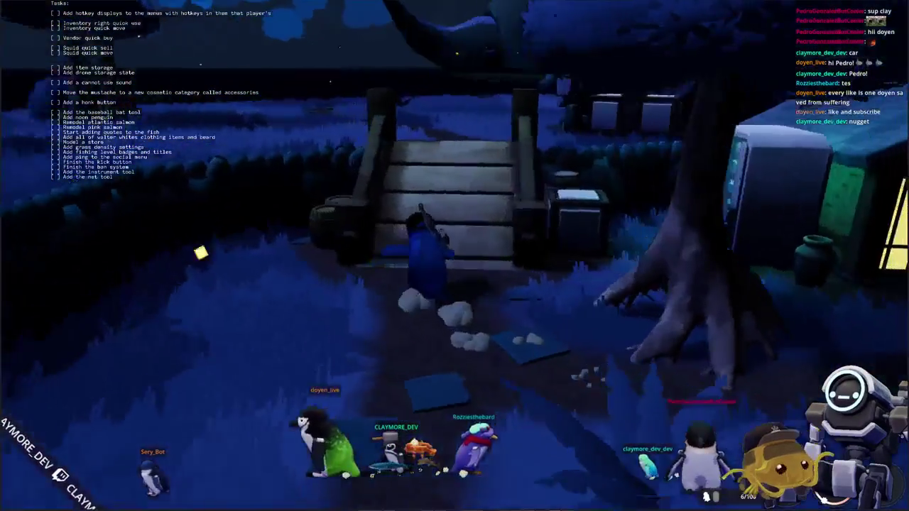
key("w")
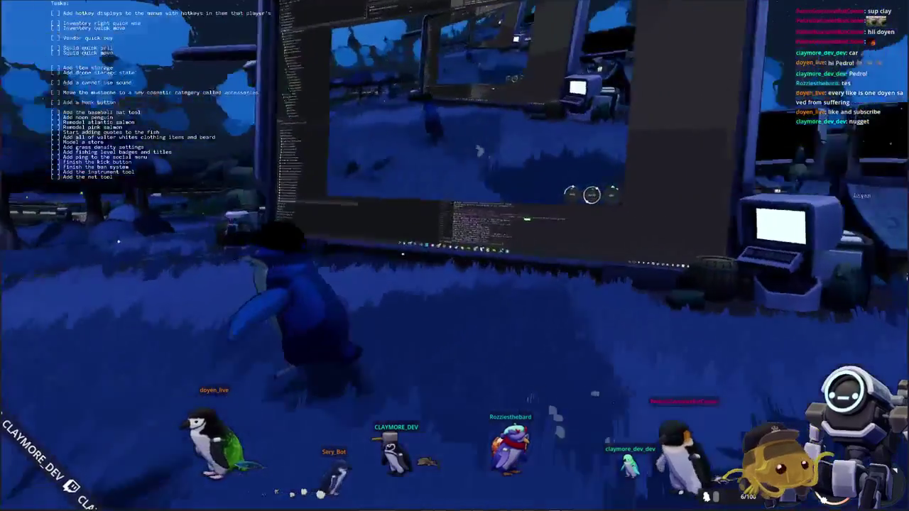
key("e")
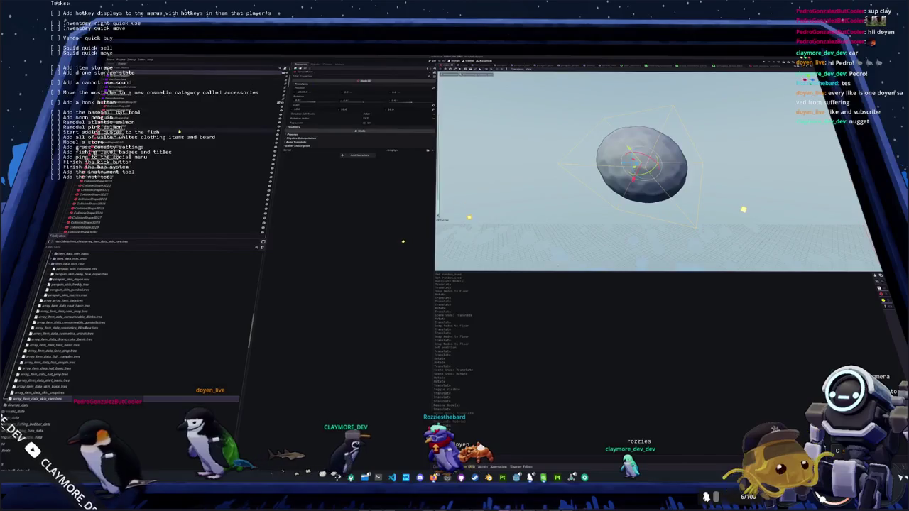
Open the sphere scene and expand Geometry > Material Override to its Emission colour.
scroll(61, 365, "down", 3)
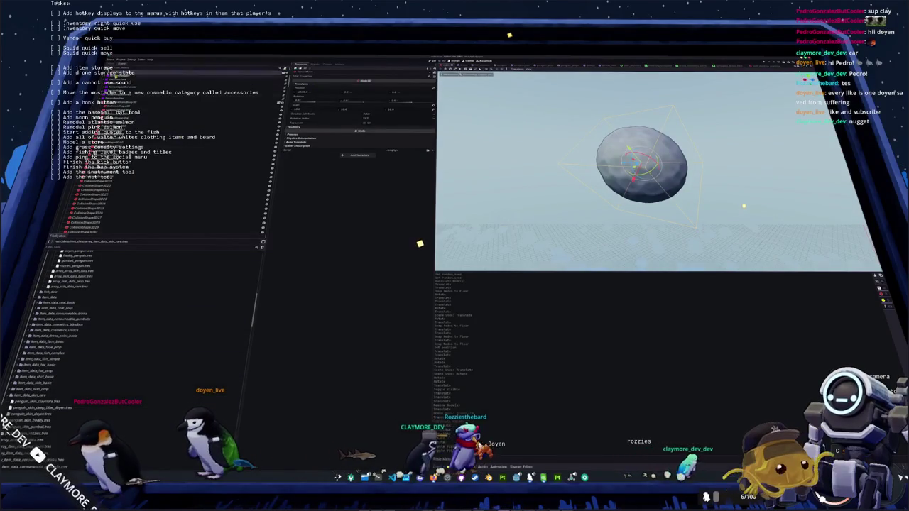
key("ctrl+Tab")
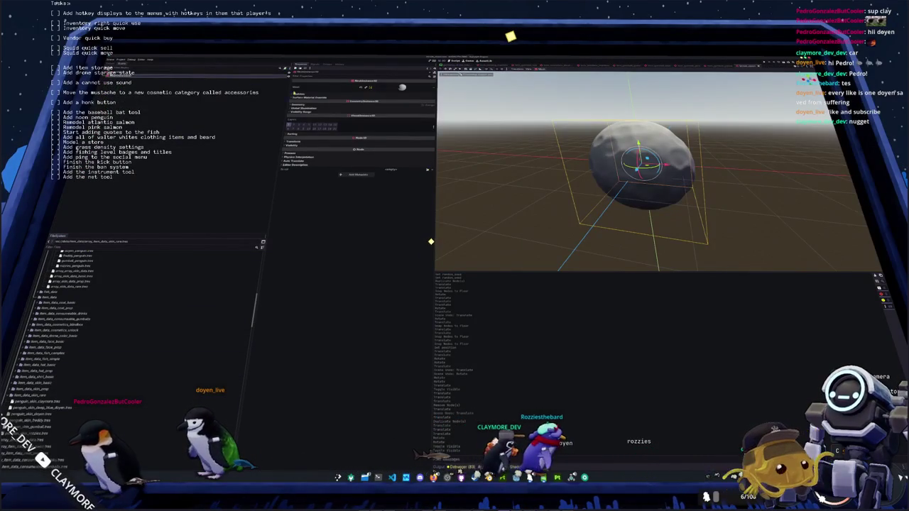
left_click(302, 104)
left_click(384, 111)
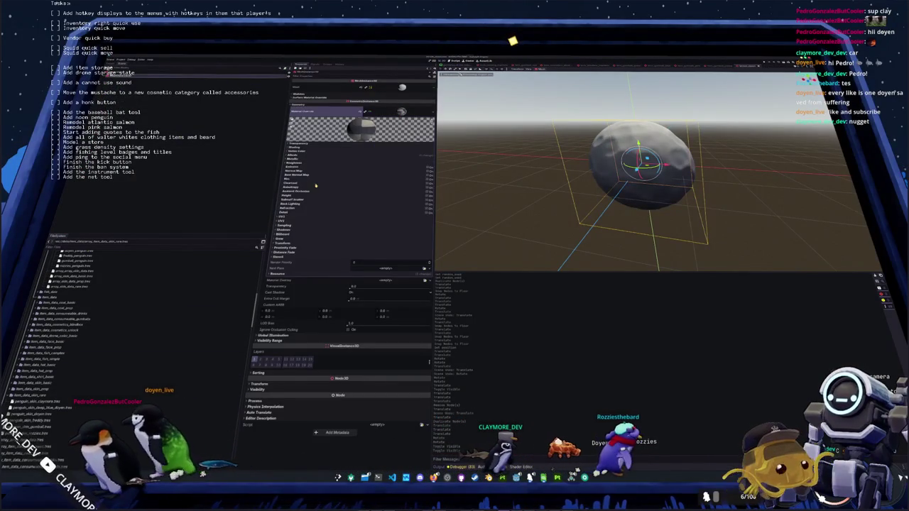
left_click(313, 176)
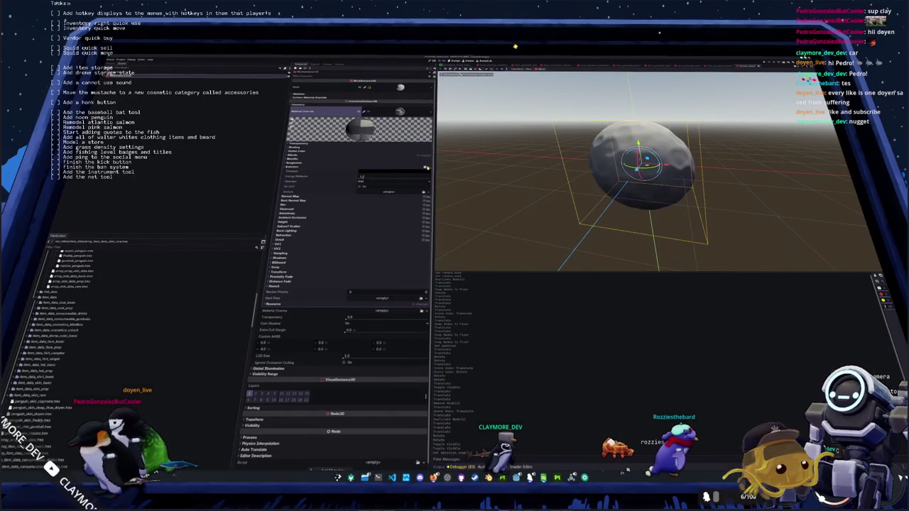
left_click(379, 173)
Set the emission colour to pale cream, raise Energy Multiplier, and return to the world scene.
left_click(420, 177)
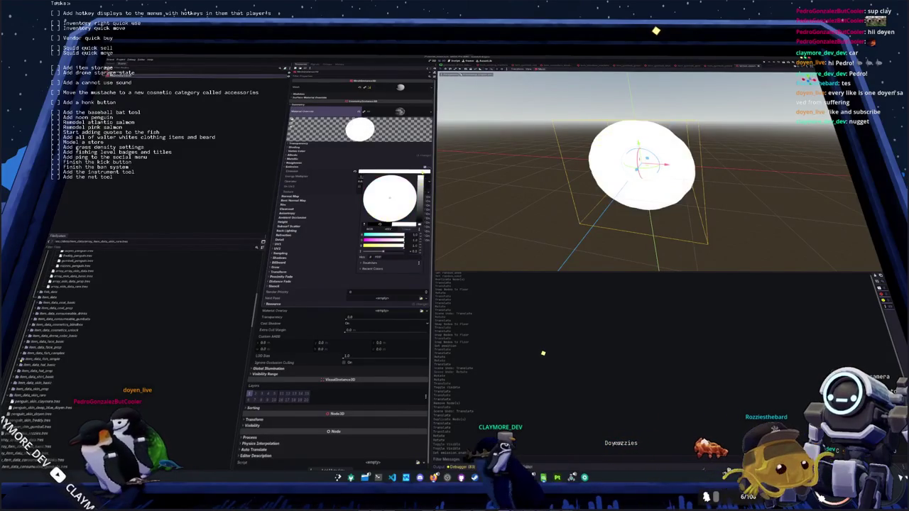
mouse_move(419, 179)
left_mouse_down()
mouse_move(421, 192)
mouse_move(392, 225)
mouse_move(390, 202)
left_mouse_up()
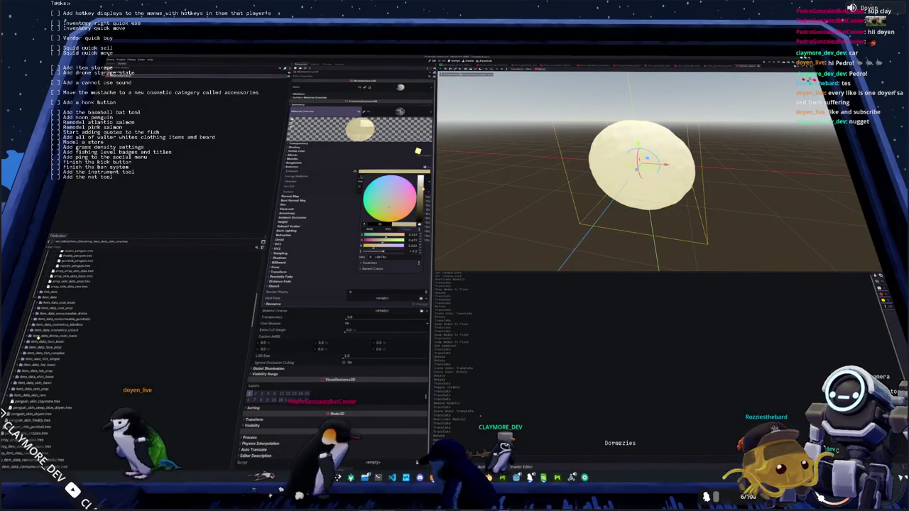
left_click(332, 187)
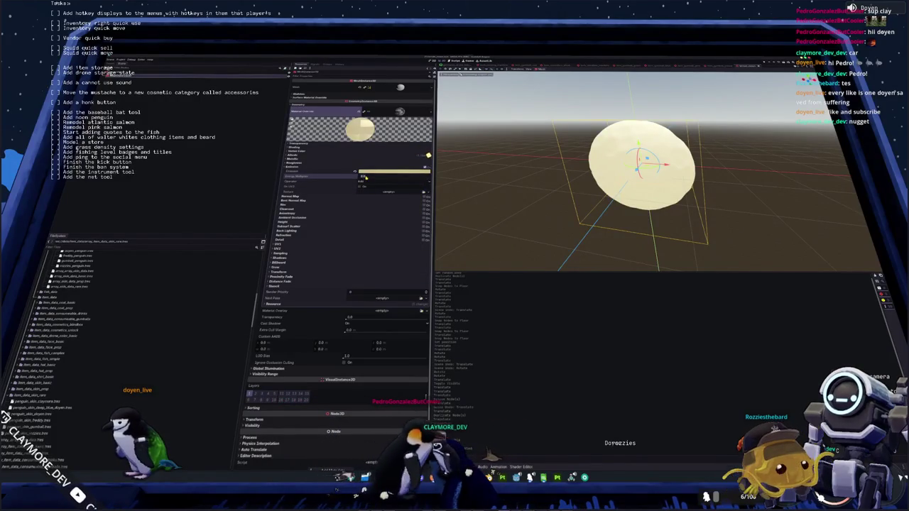
left_click_drag(364, 177, 360, 180)
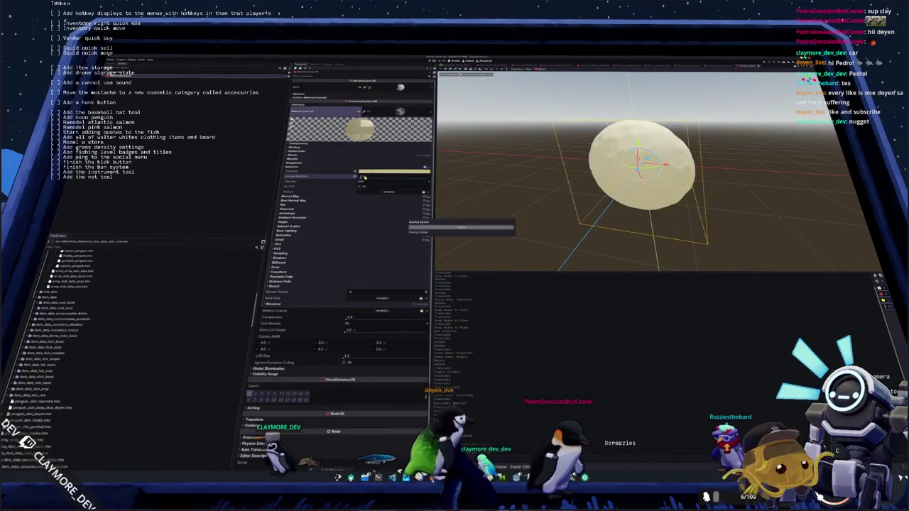
scroll(536, 177, "down", 3)
left_click(536, 177)
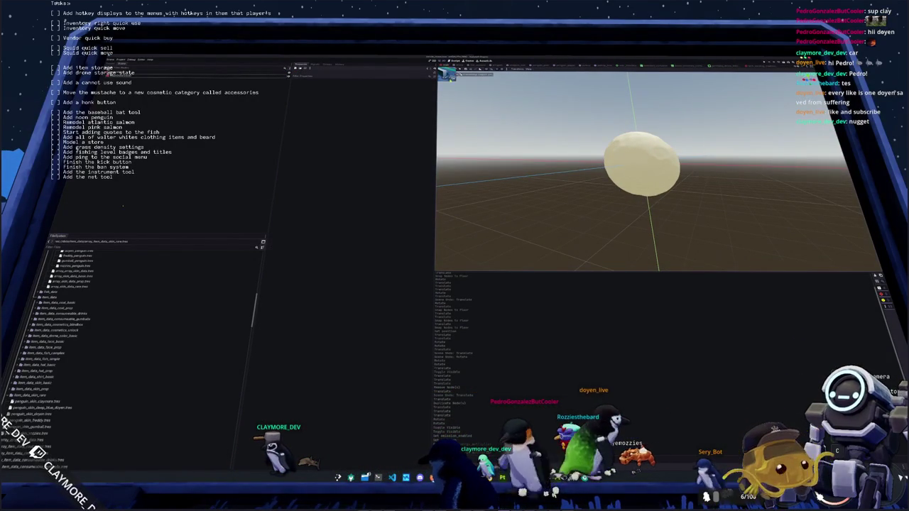
key("ctrl+Tab")
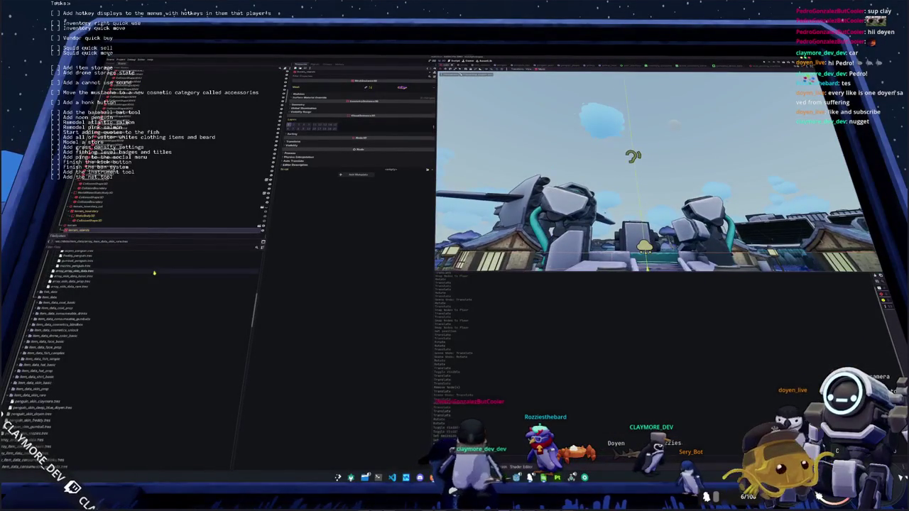
Inspect the WorldEnvironment sky settings and other scene-tree nodes, then open the sphere mesh scene.
scroll(154, 272, "up", 5)
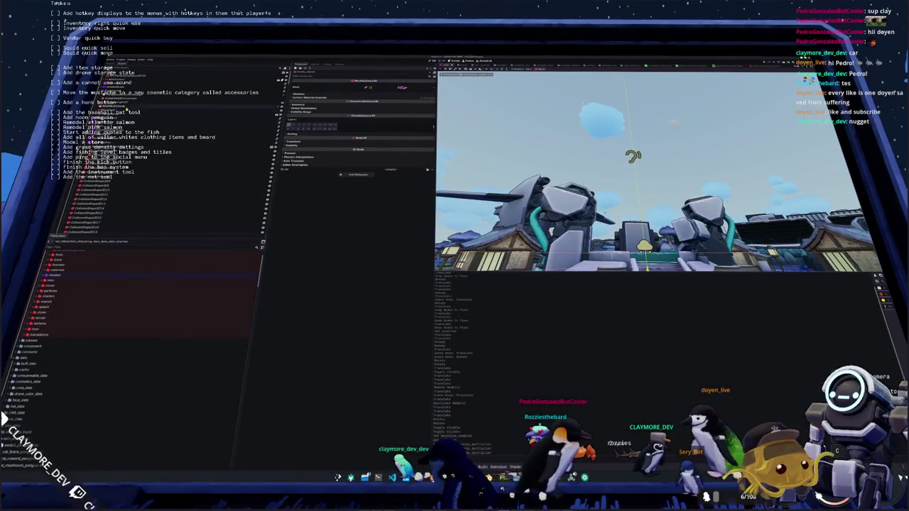
left_click(5, 420)
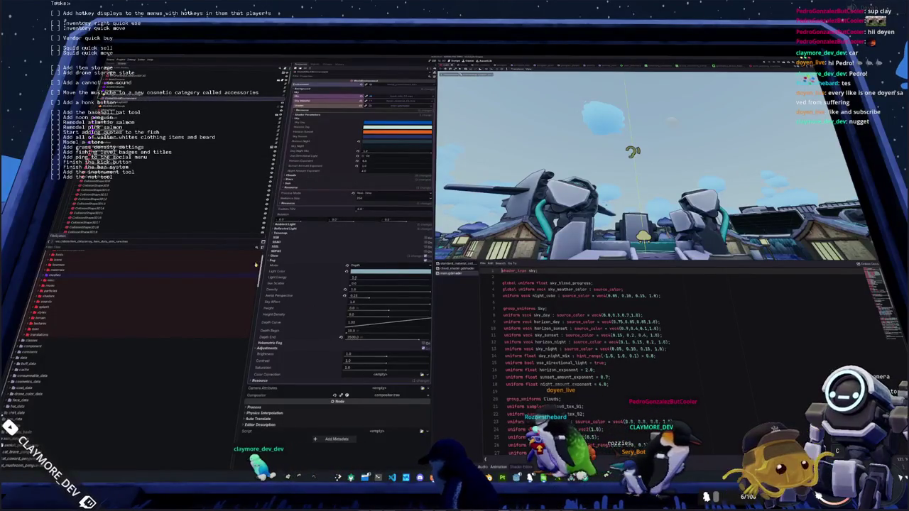
left_click(142, 97)
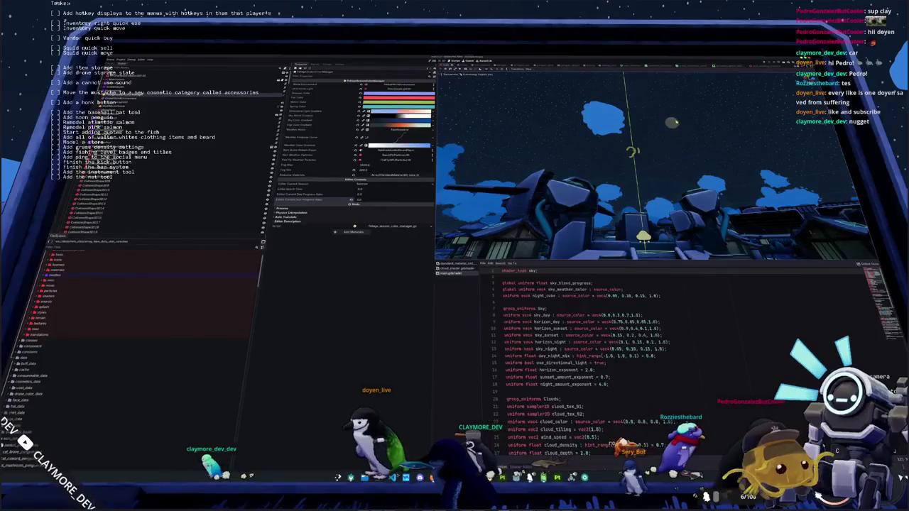
left_click(107, 112)
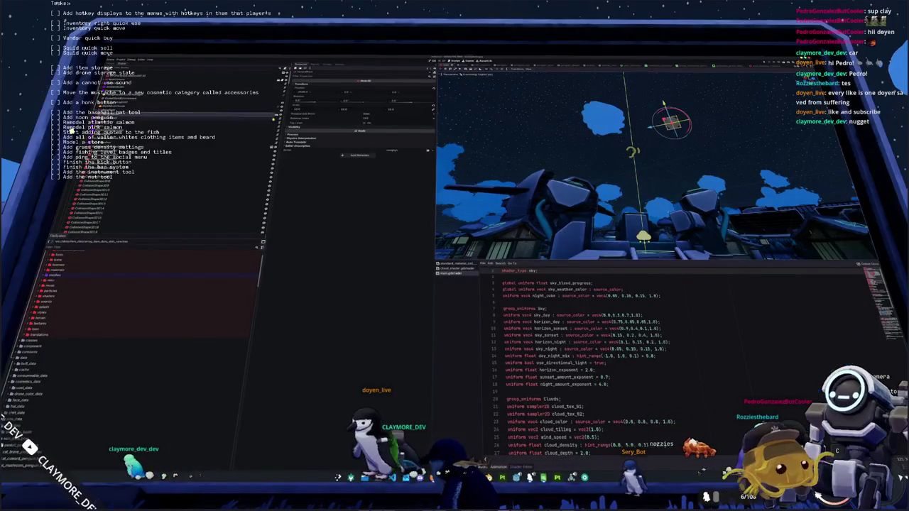
left_click(164, 105)
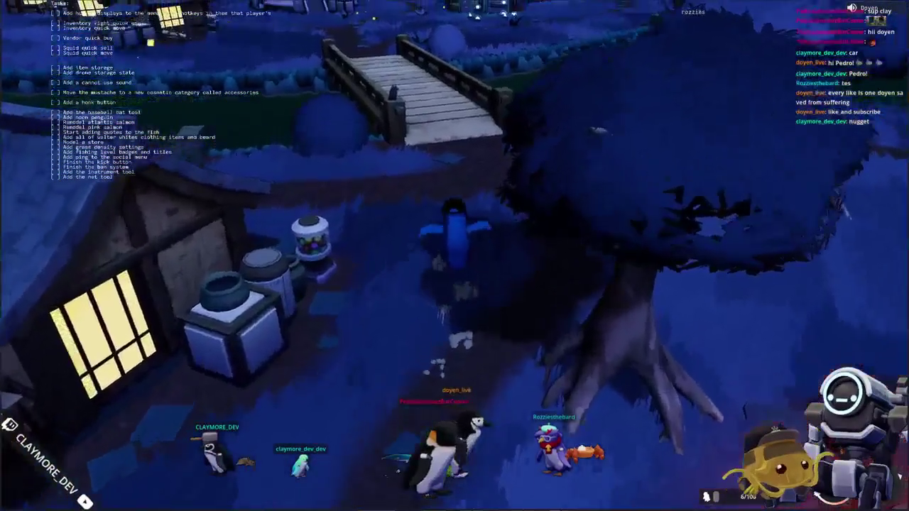
Walk the penguin across the bridge to the vending machines and open their shop with F.
key("w")
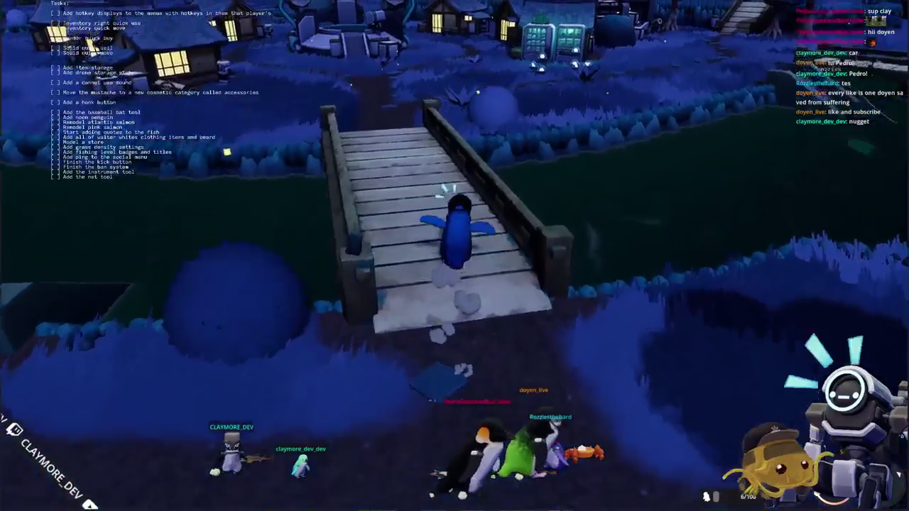
key("w")
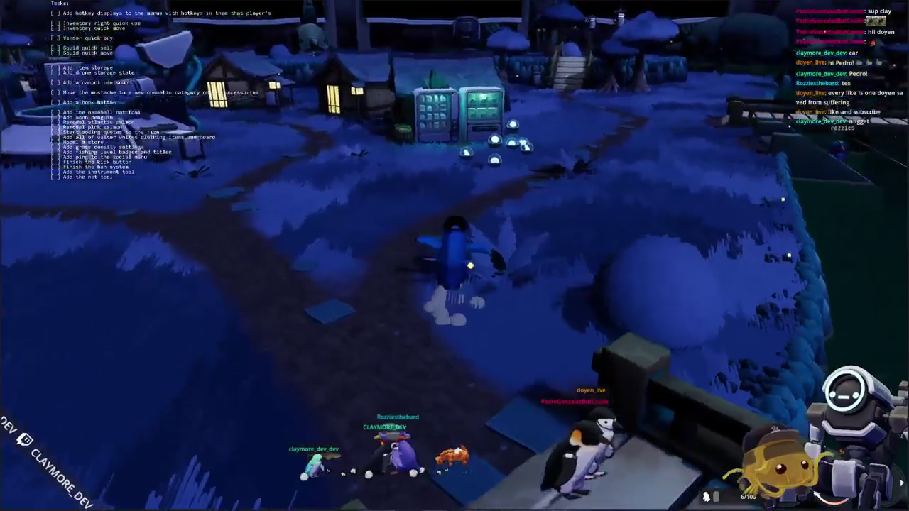
key("w")
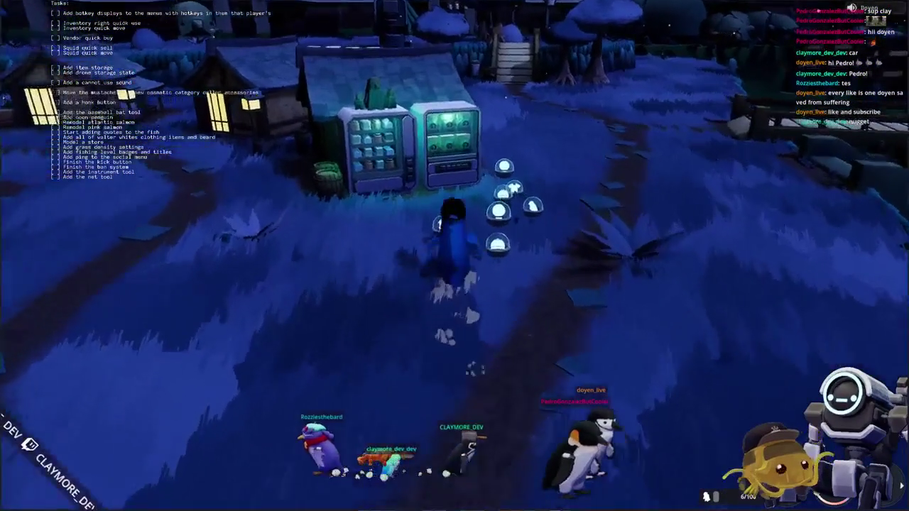
key("w")
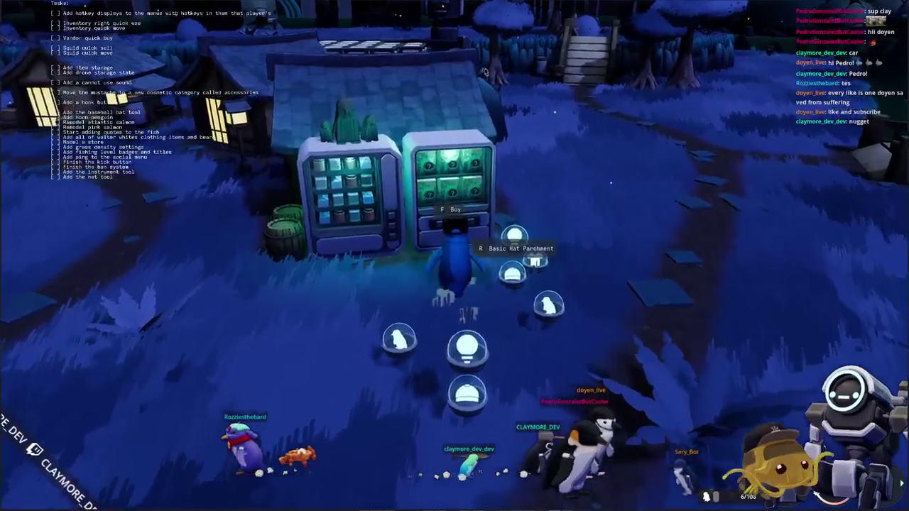
key("f")
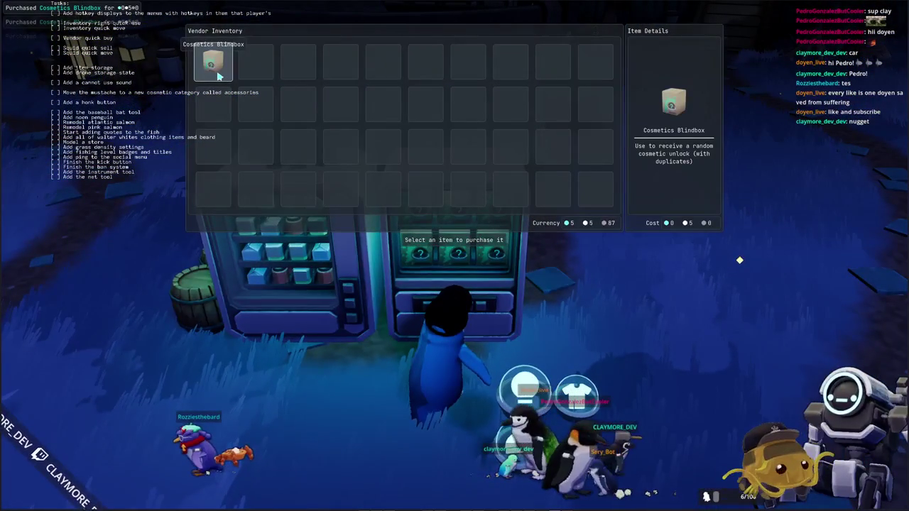
Raise the Display UI Scale from 0.96 to 1.25.
key("Escape")
key("Escape")
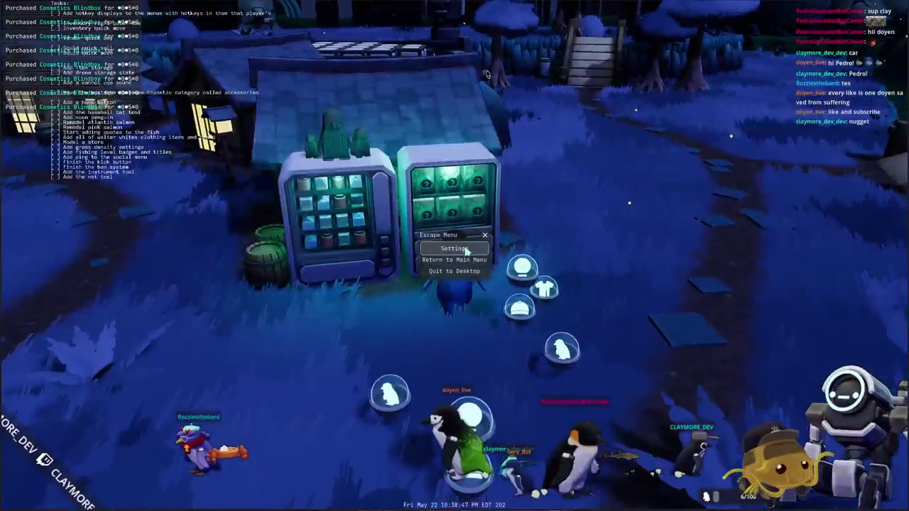
scroll(462, 166, "down", 3)
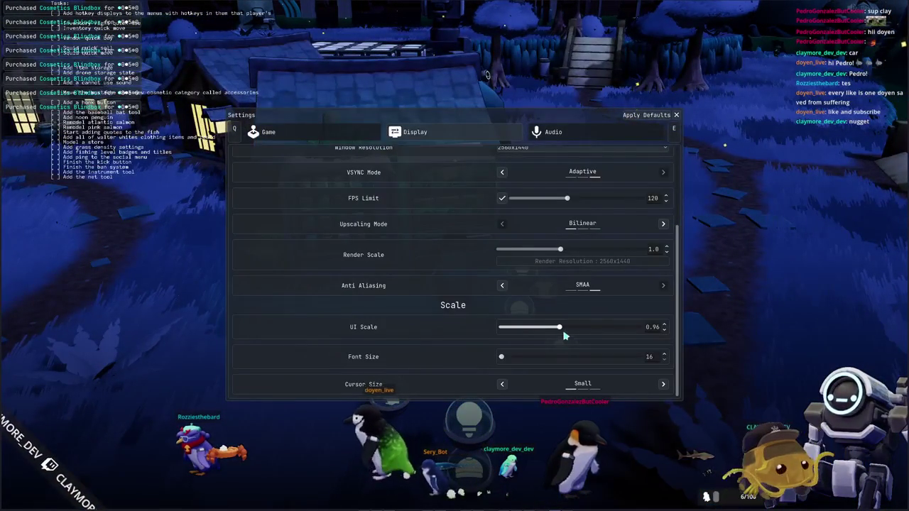
left_click_drag(559, 327, 685, 331)
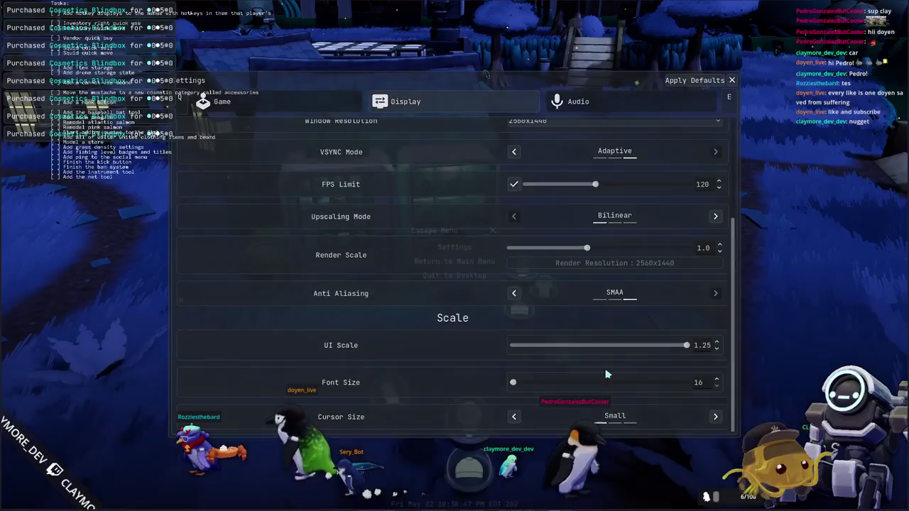
key("Escape")
Buy a Cosmetics Blindbox from the vending machine and close the shop.
key("f")
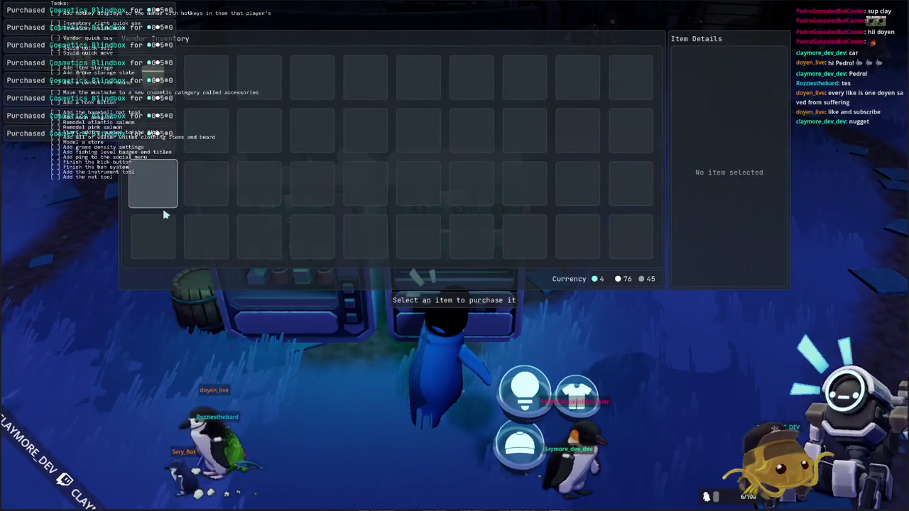
key("Escape")
left_click_drag(260, 288, 190, 281)
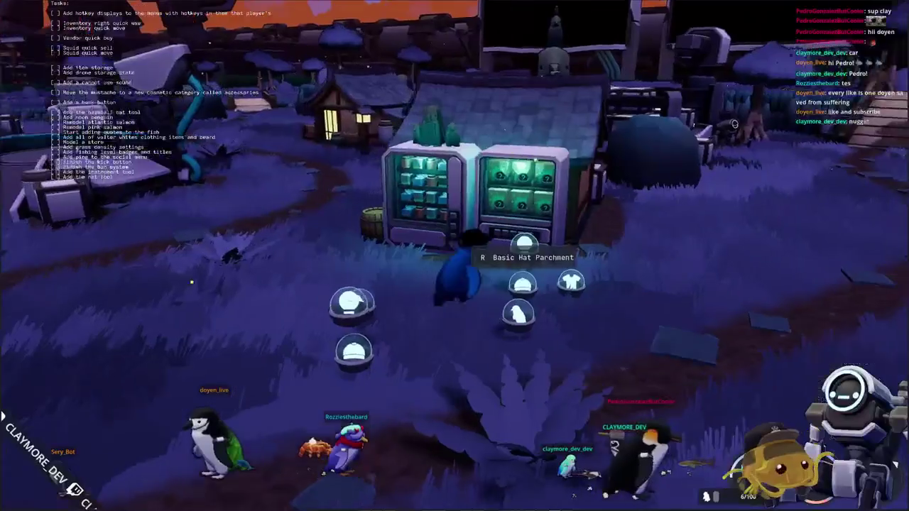
key("f")
left_click(165, 93)
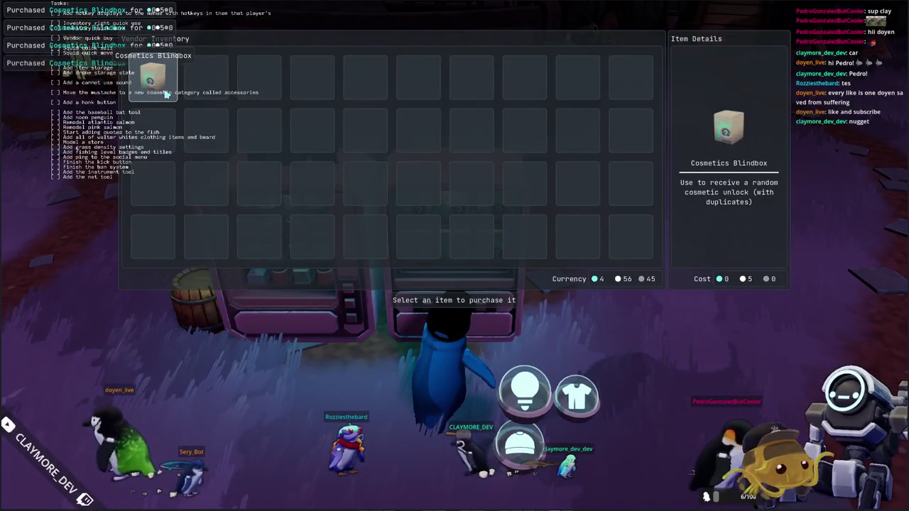
key("Escape")
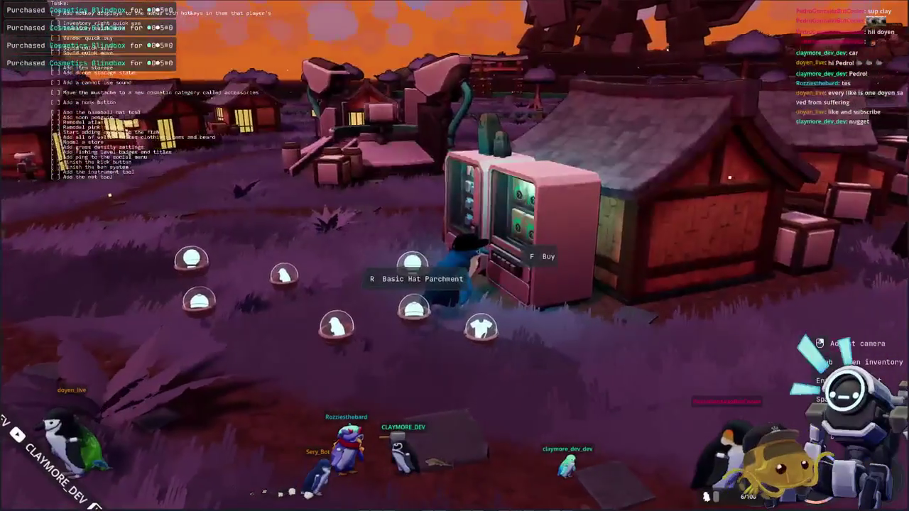
Enter UI Scale 0.75, then 1 in the Display settings, and close all menus.
key("Escape")
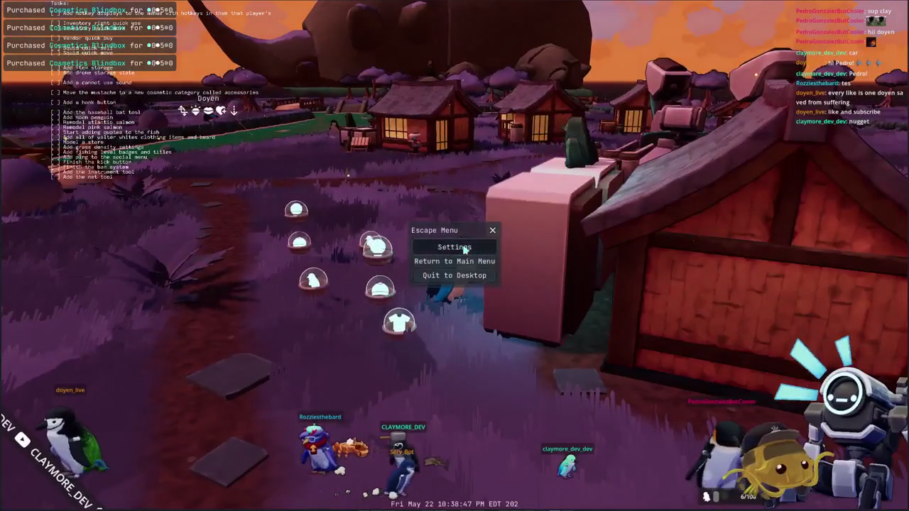
left_click(457, 247)
scroll(463, 279, "down", 10)
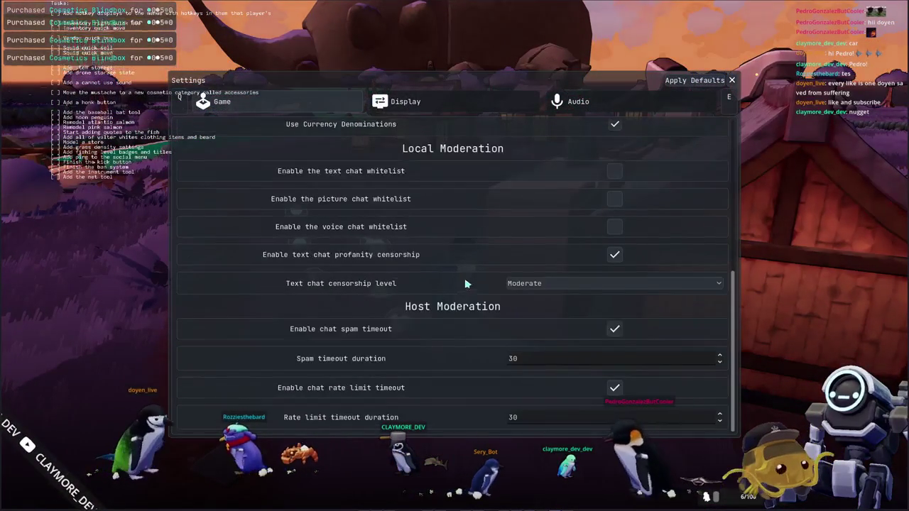
left_click(462, 102)
scroll(444, 256, "down", 4)
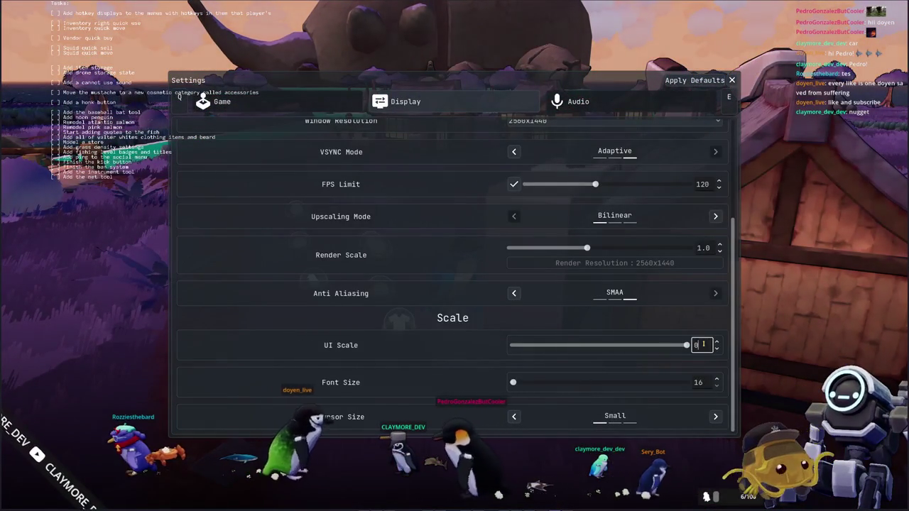
type(".75")
key("Return")
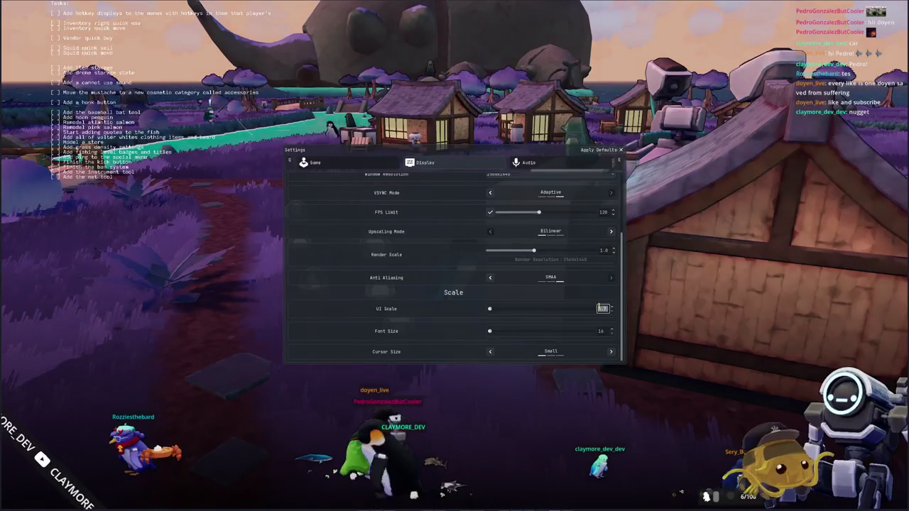
type("1")
key("Return")
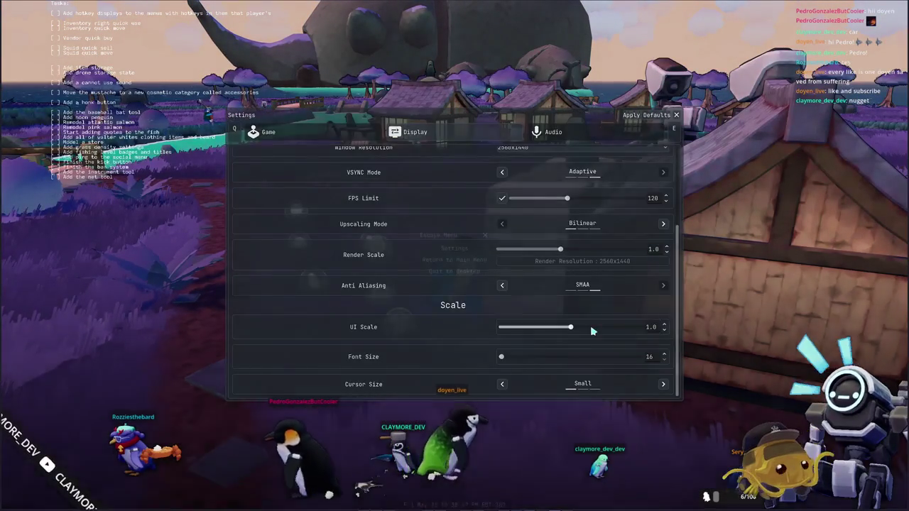
key("Escape")
key("Escape")
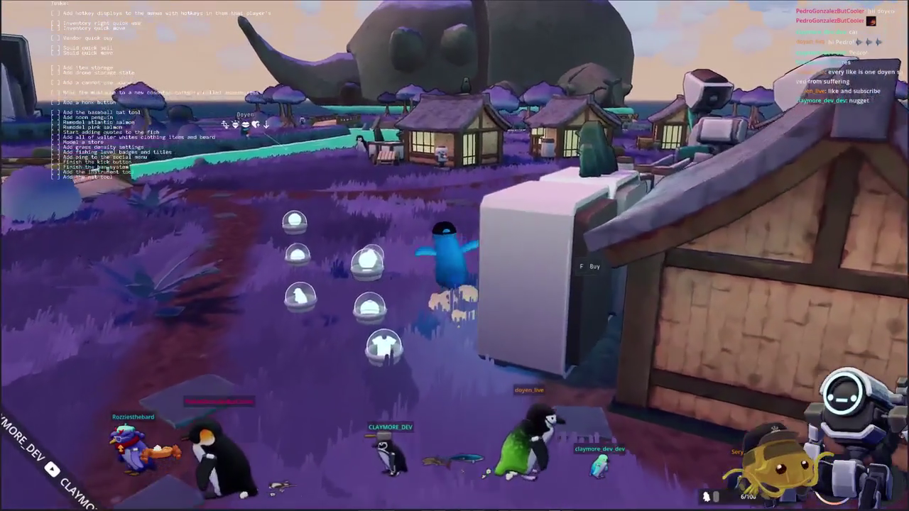
Run the penguin over the bridge and past the gumball machines toward the giant screen.
key("w")
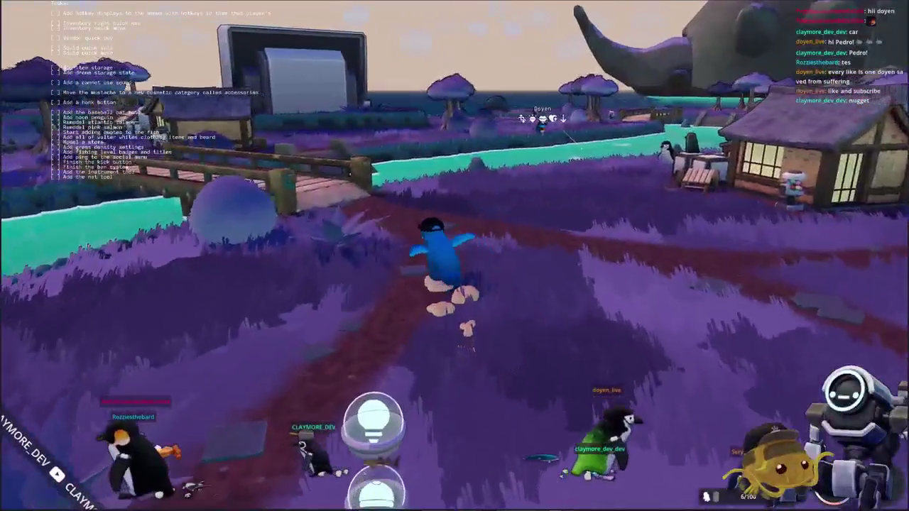
key("w")
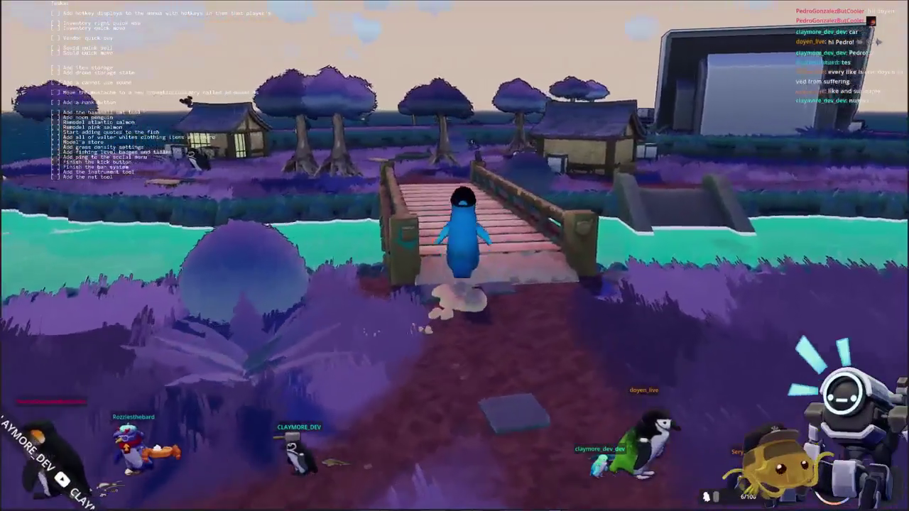
key("w")
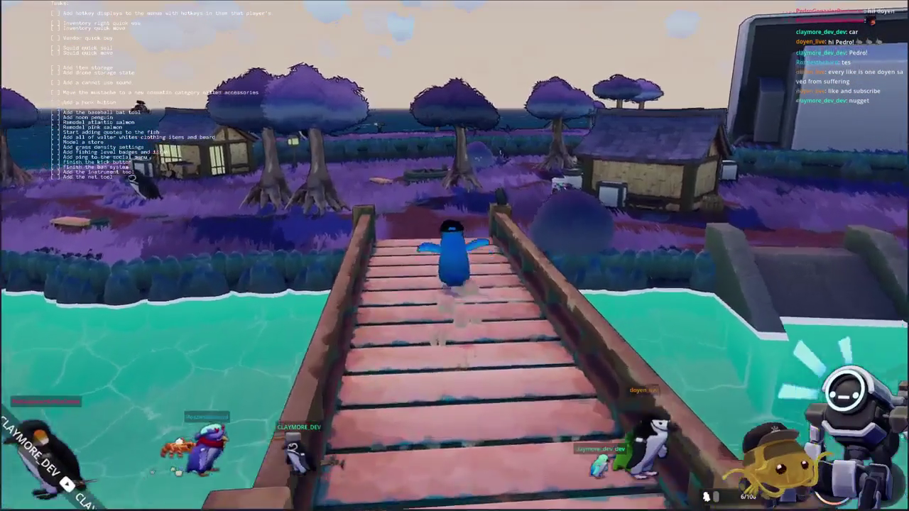
key("w")
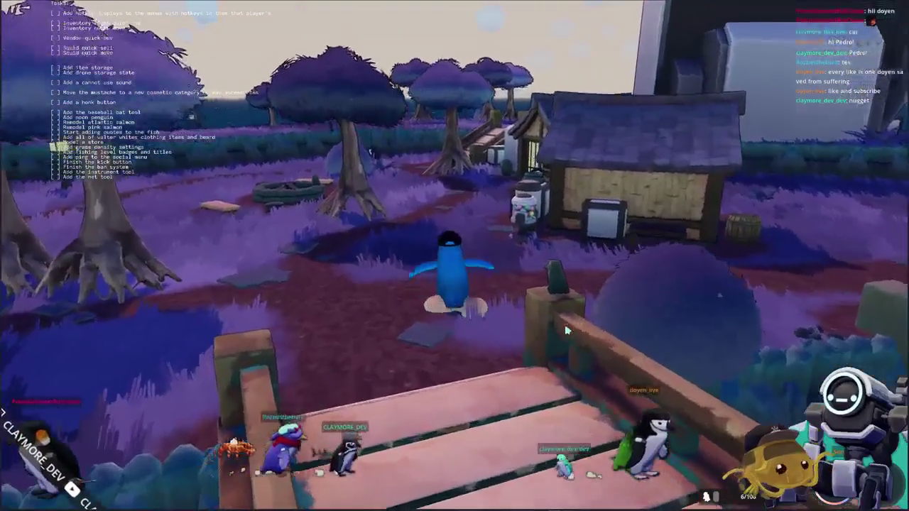
key("w")
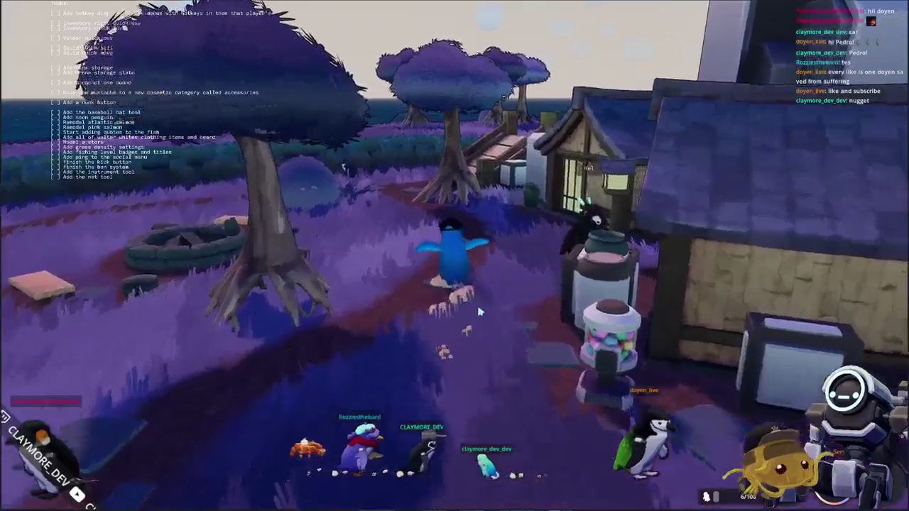
key("a")
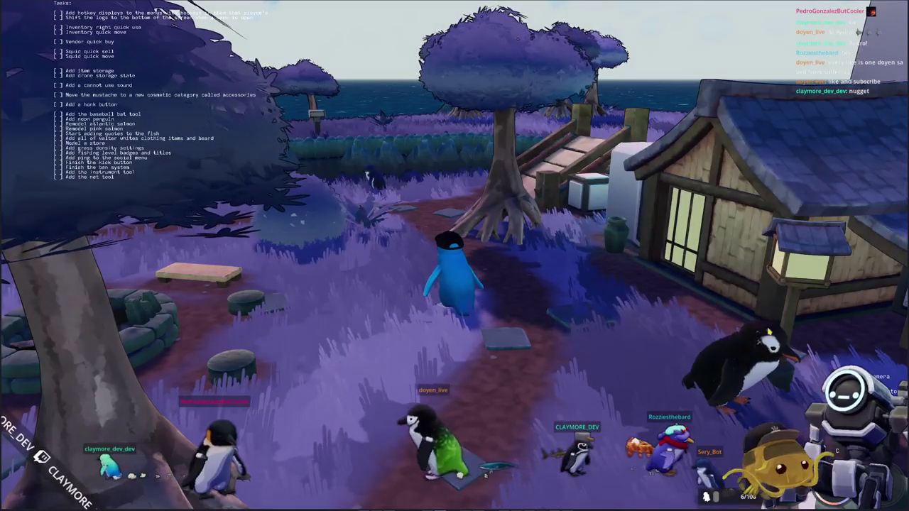
Walk the penguin up to the giant screen, hide the terminal, and open another editor scene.
key("w")
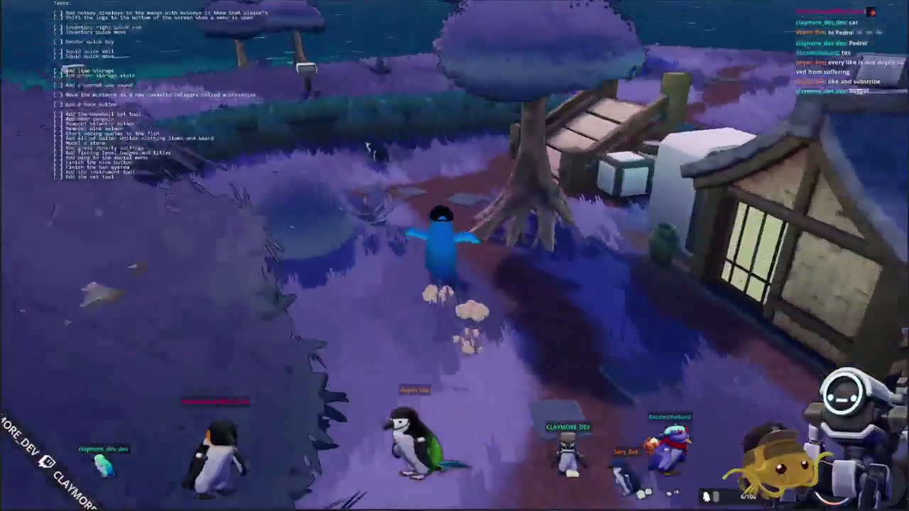
key("w")
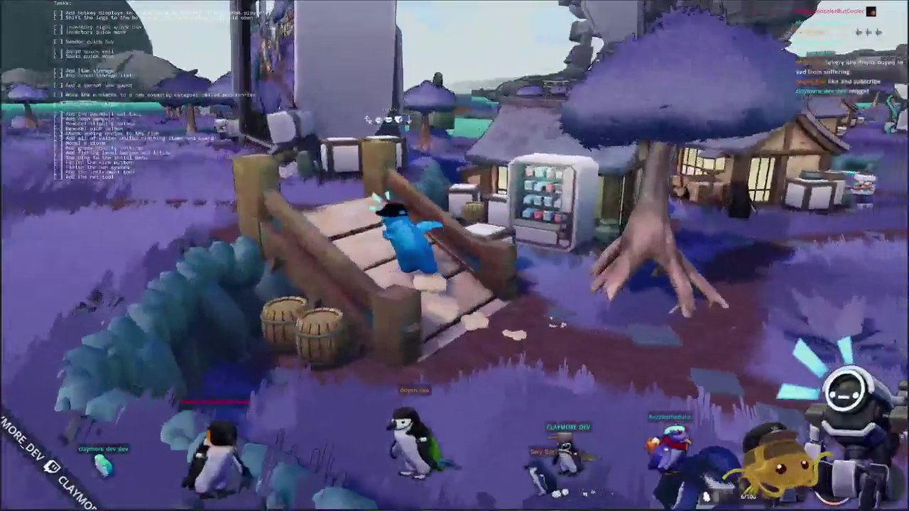
key("w")
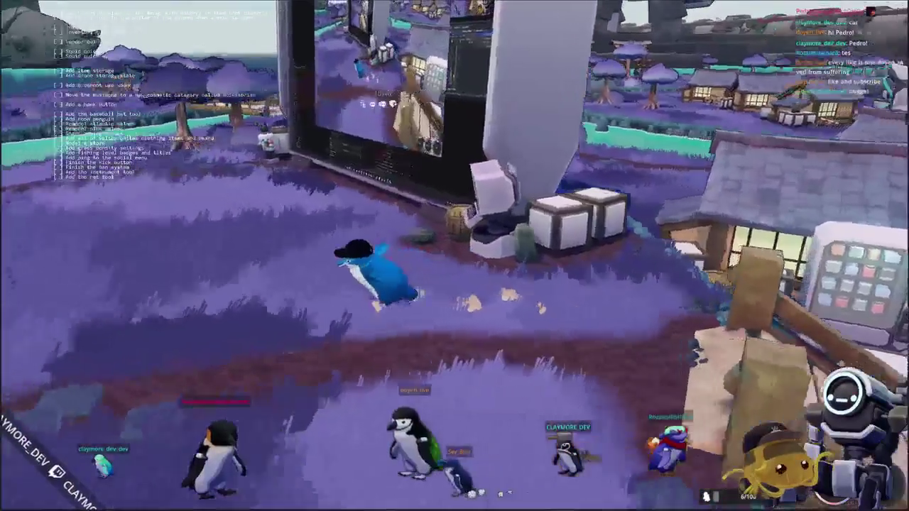
key("w")
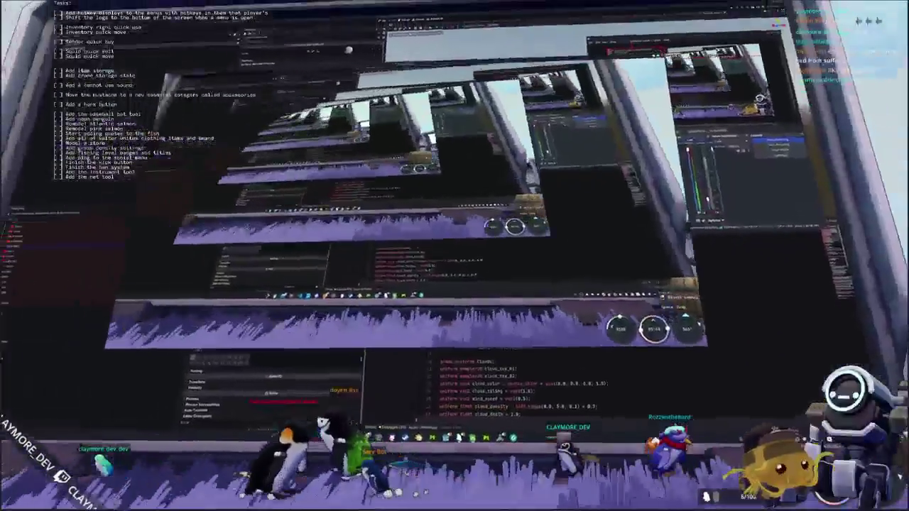
key("w")
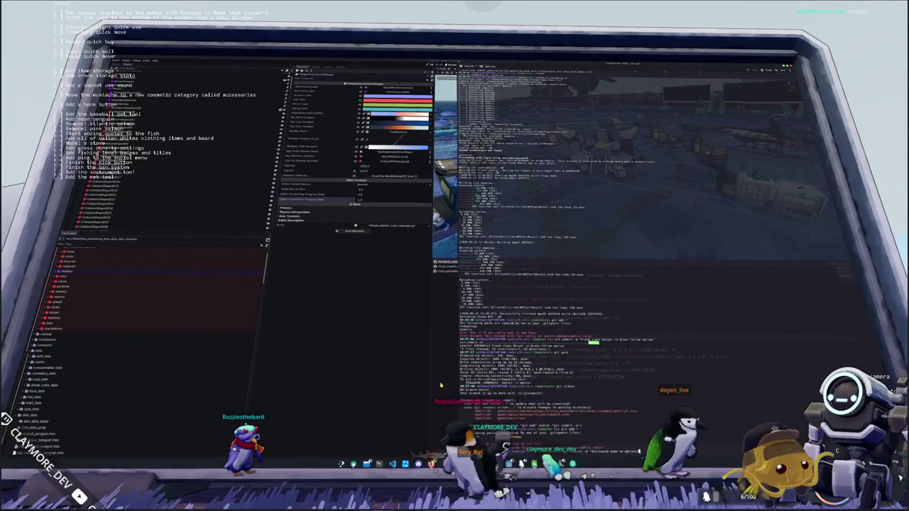
key("alt+Tab")
left_click(461, 74)
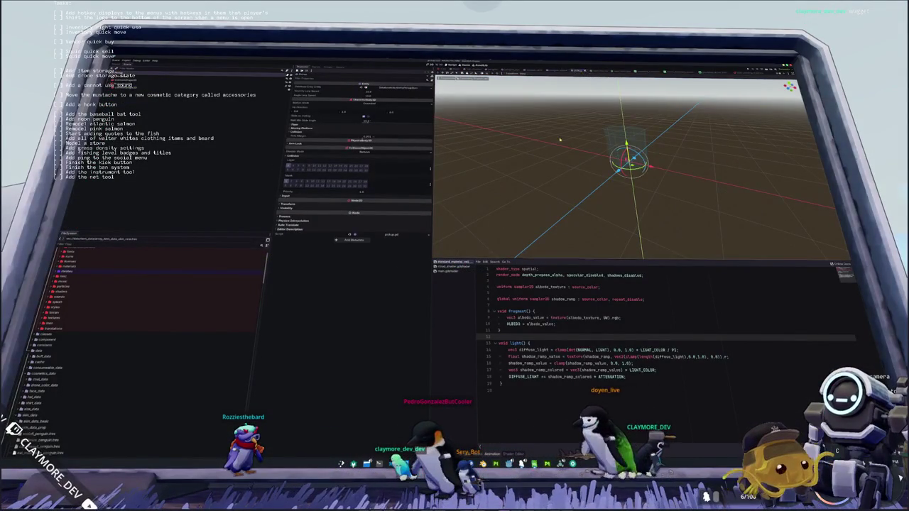
Commit the 'Decreased moon brightness' change in the terminal, then hide it.
key("alt+Tab")
key("Return")
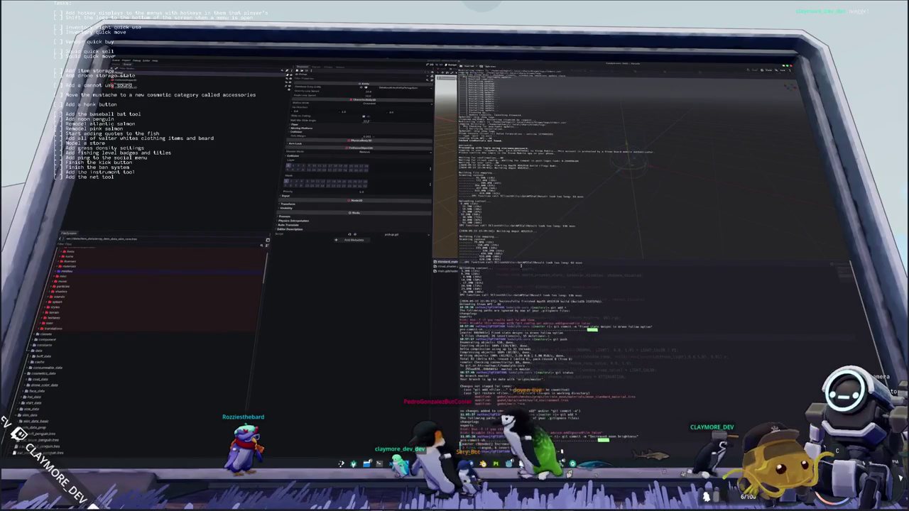
key("alt+Tab")
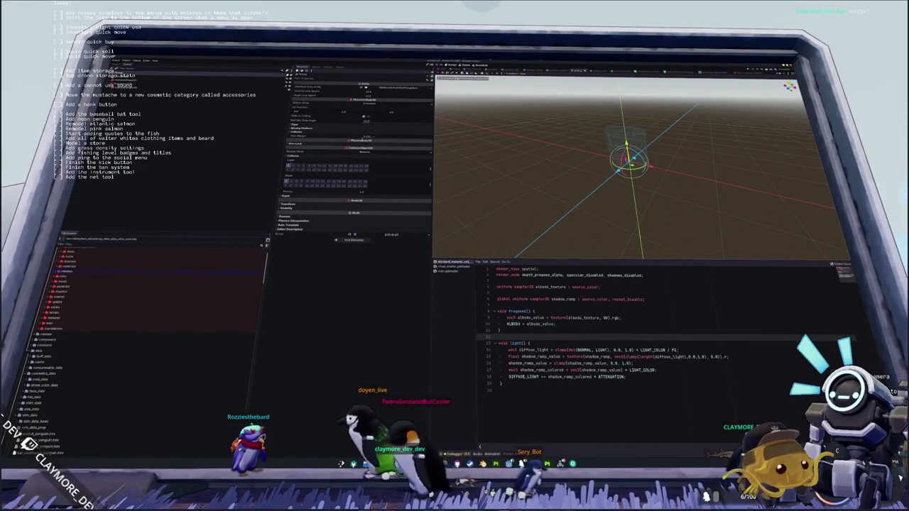
In VS Code, open user_interface_tab_menu_penguin_state.gd from a 'tab_menu' file search.
key("alt+Tab")
key("ctrl+p")
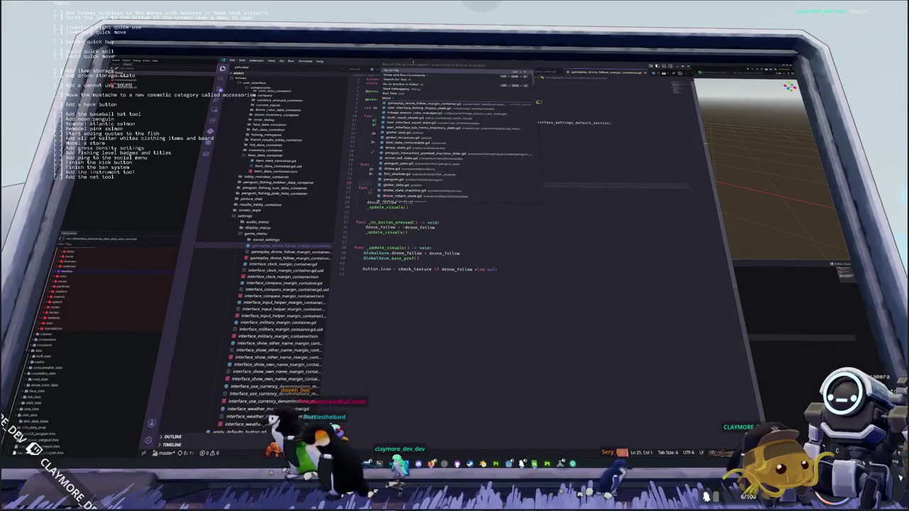
type("tab_menu")
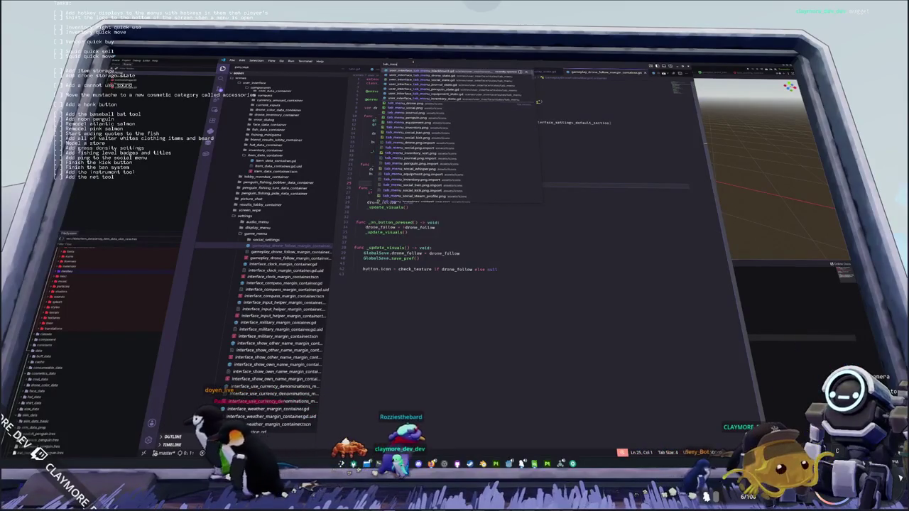
key("Down")
key("Down")
key("Up")
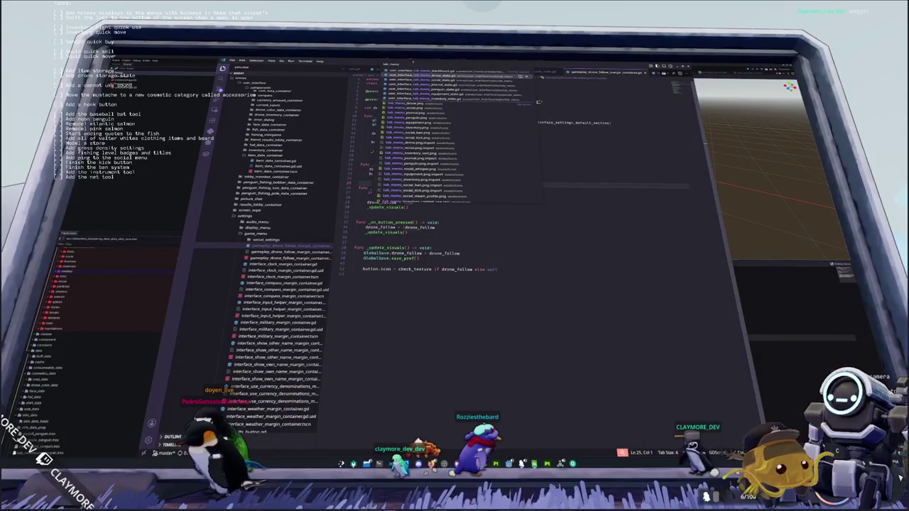
key("Down")
key("Down")
key("Down")
key("Return")
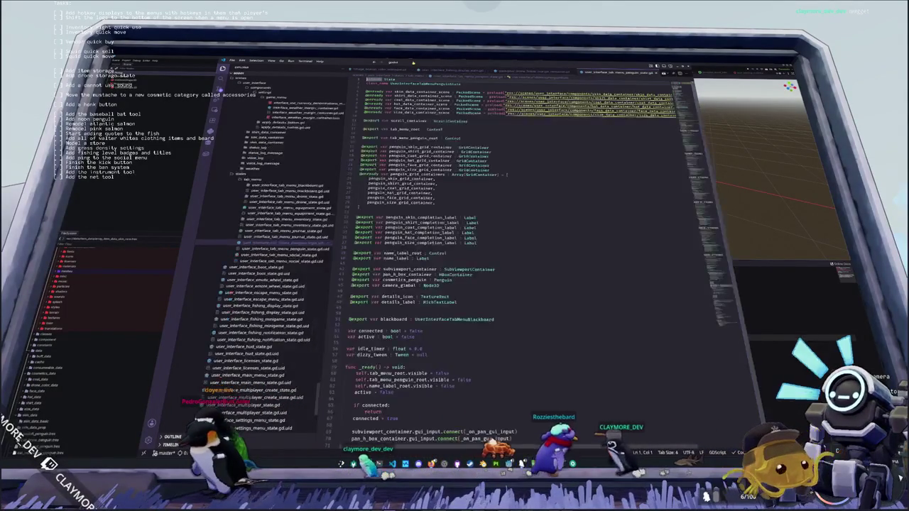
scroll(511, 248, "down", 20)
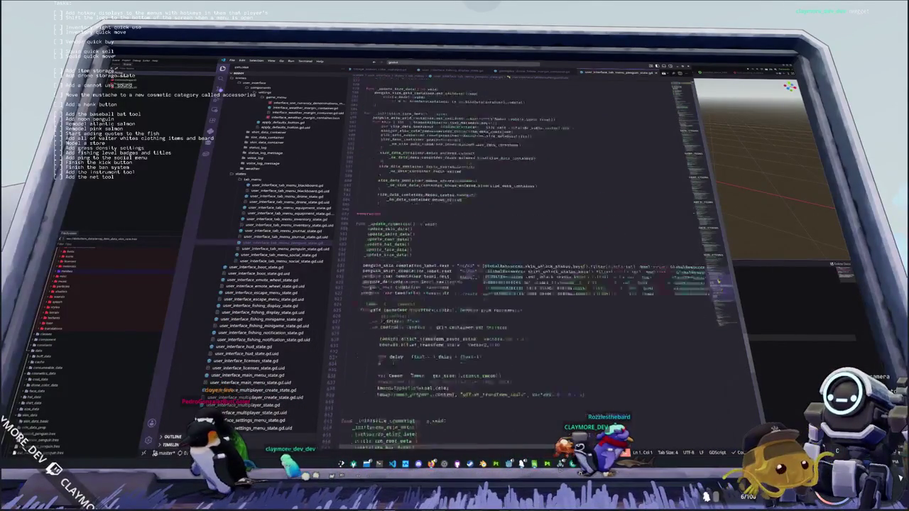
scroll(277, 248, "up", 5)
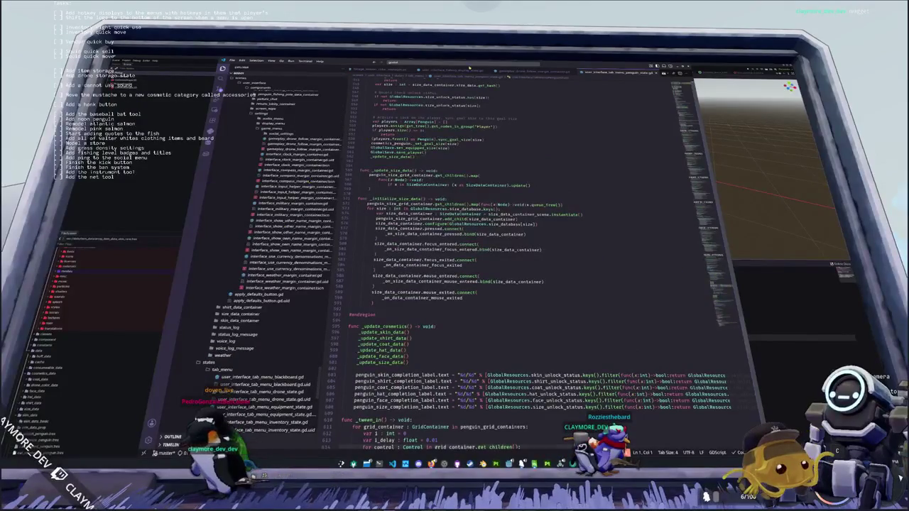
Open penguin_tab_state.gd and comment out the _tween_angle function lines.
key("ctrl+p")
type("penguin_tab_sta")
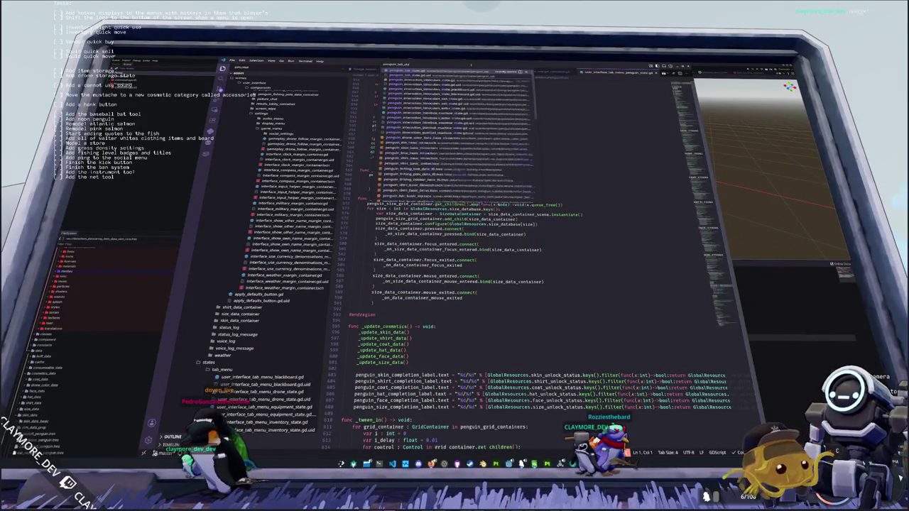
key("Return")
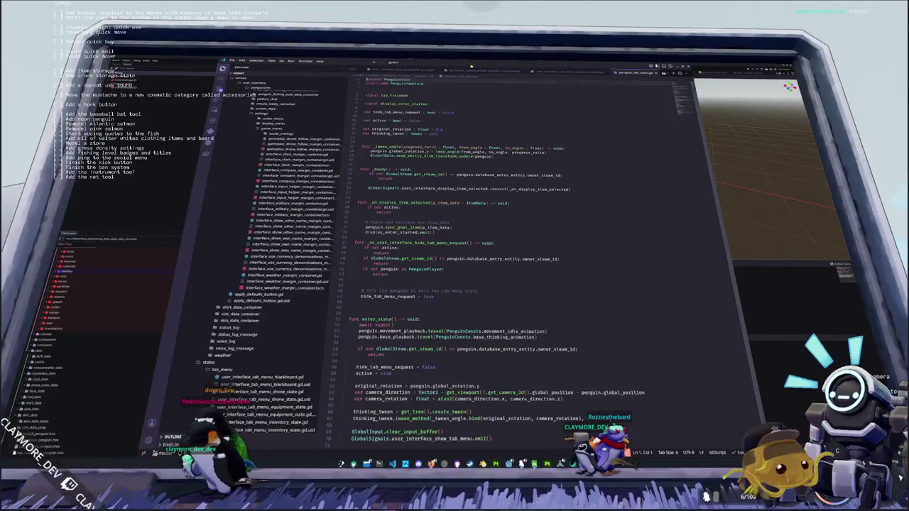
key("shift+Down")
key("shift+Down")
key("shift+Down")
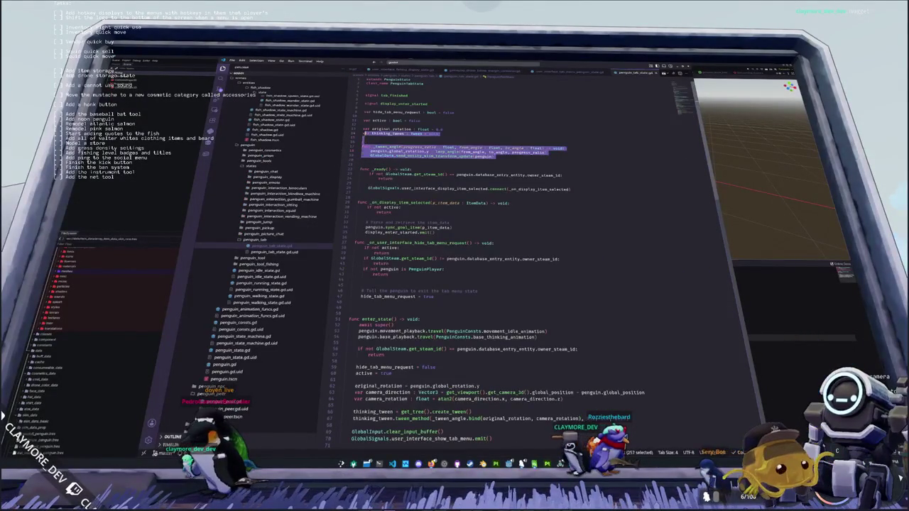
key("shift+Down")
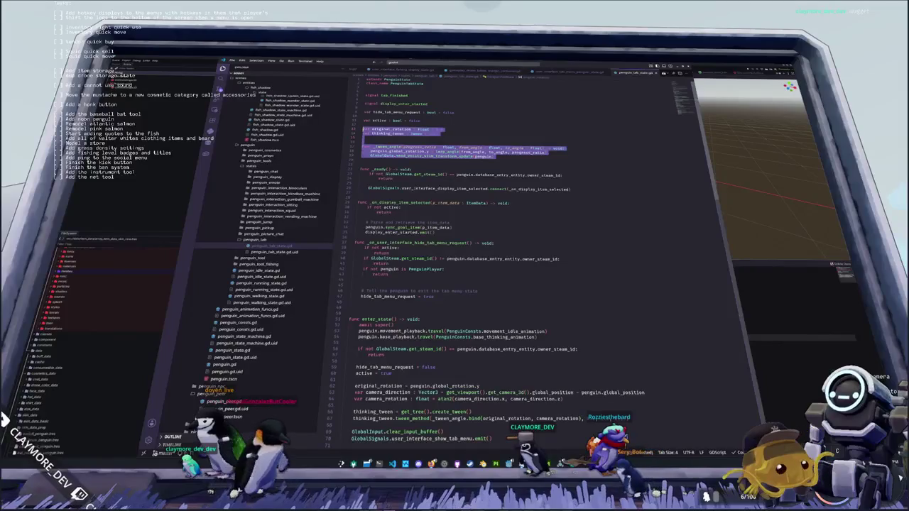
key("shift+Down")
key("shift+Down")
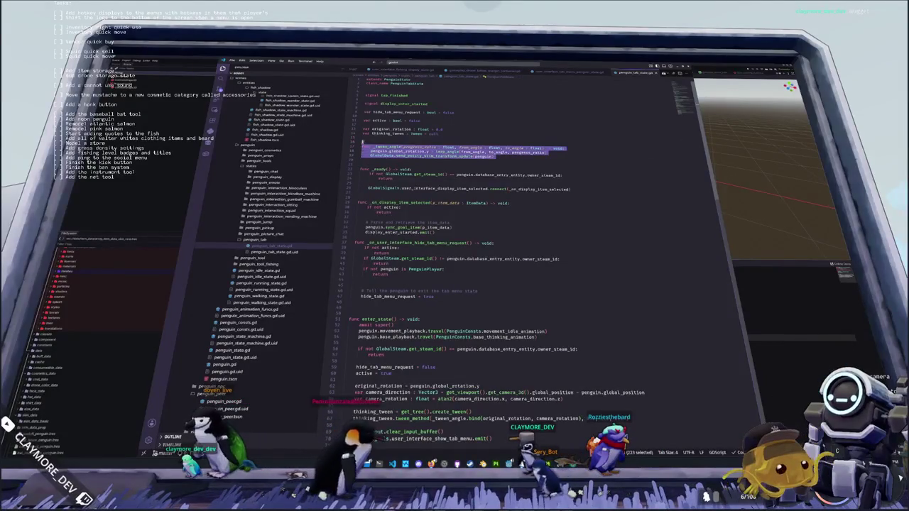
key("ctrl+slash")
key("Up")
key("shift+Down")
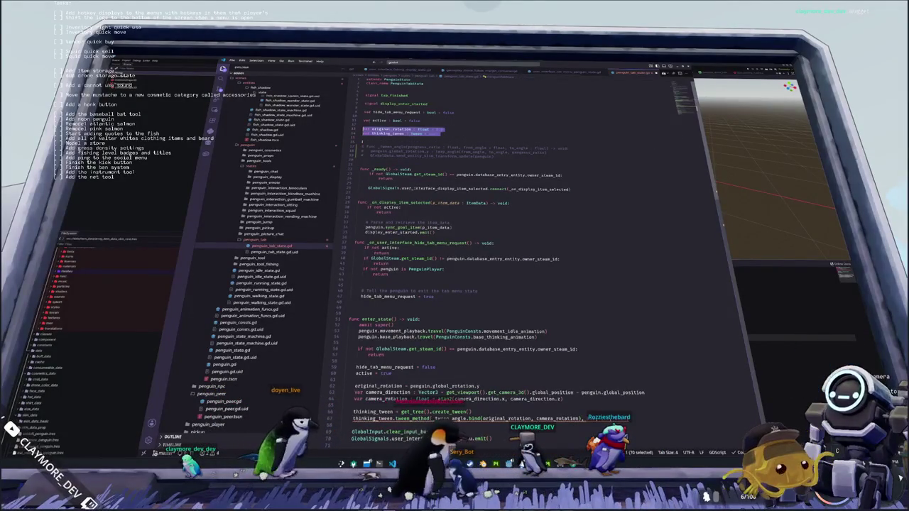
Comment out the enter_state rotation lines and the exit_state thinking_tween lines.
scroll(497, 249, "down", 3)
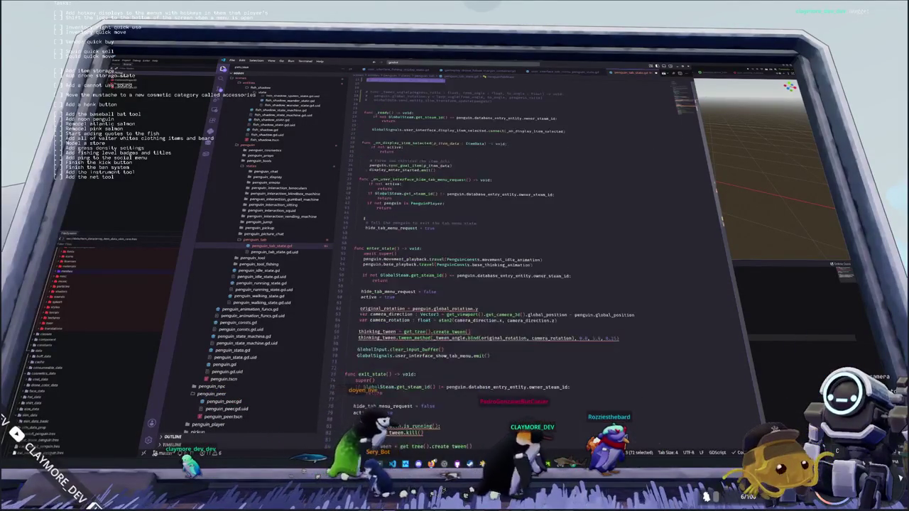
scroll(496, 248, "down", 3)
left_click(364, 260)
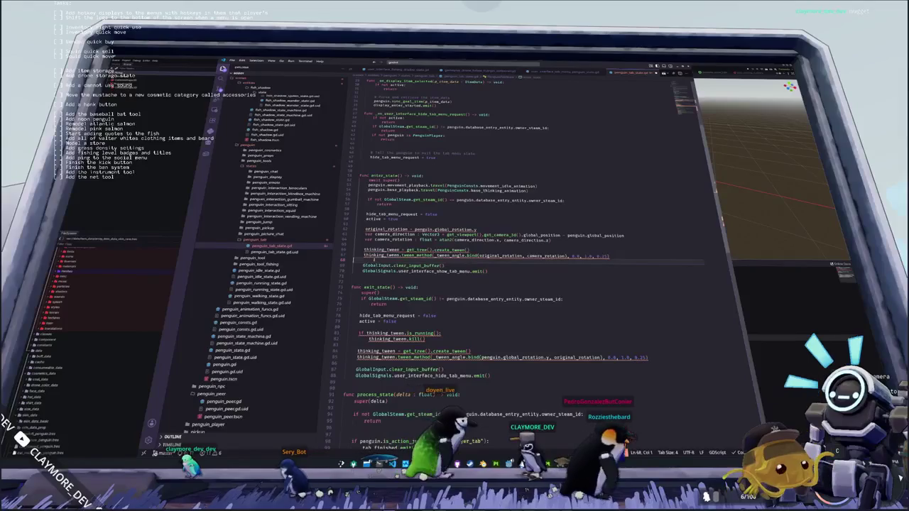
key("shift+Up")
key("shift+Up")
key("shift+Up")
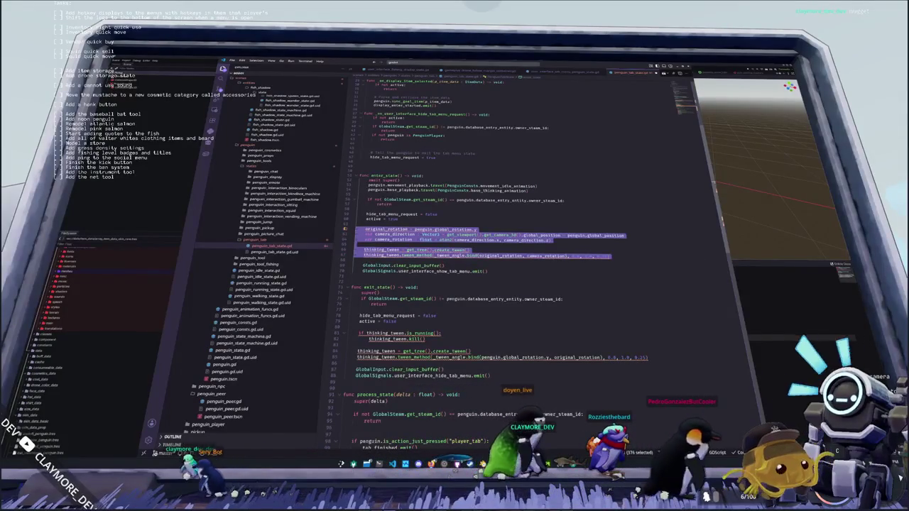
key("ctrl+k")
scroll(497, 248, "down", 2)
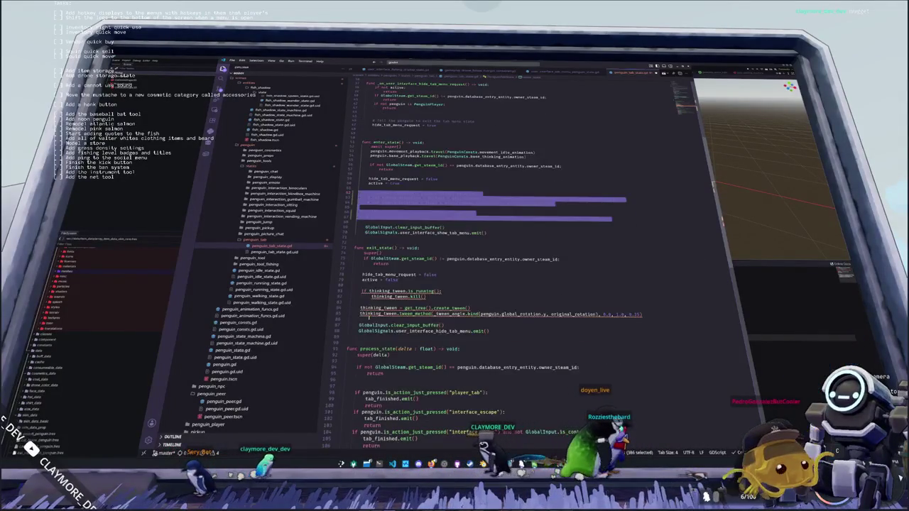
left_click_drag(352, 296, 643, 314)
key("ctrl+k")
Clear the selections on the commented lines and return to the Godot editor.
scroll(435, 361, "down", 5)
left_click(434, 362)
scroll(470, 330, "up", 5)
left_click(469, 277)
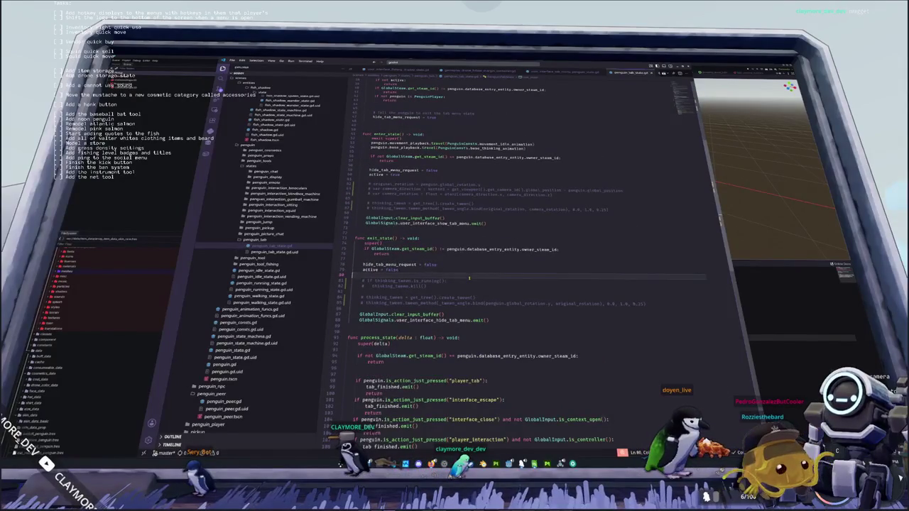
scroll(468, 278, "up", 3)
scroll(468, 277, "down", 5)
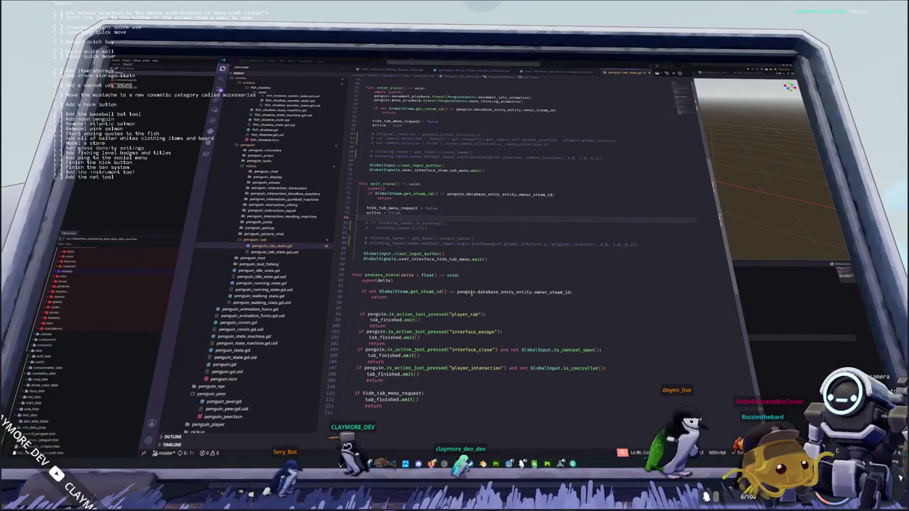
key("alt+Tab")
Run git status, stage all files and commit them as 'Removed tab menu rotation'.
mouse_move(560, 464)
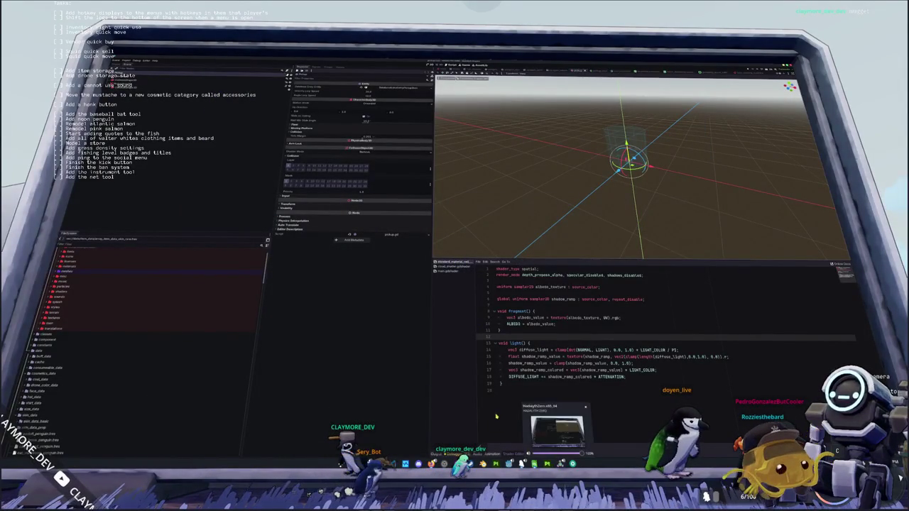
left_click(500, 390)
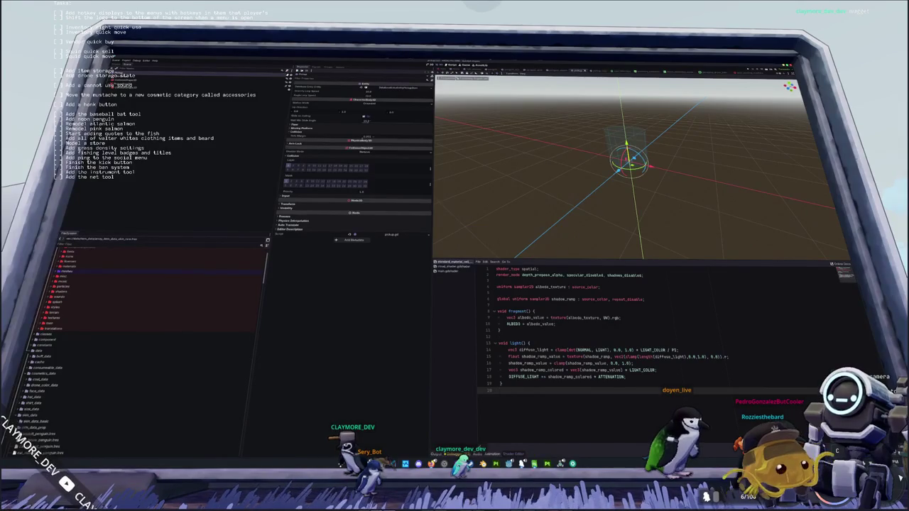
key("alt+Tab")
key("Return")
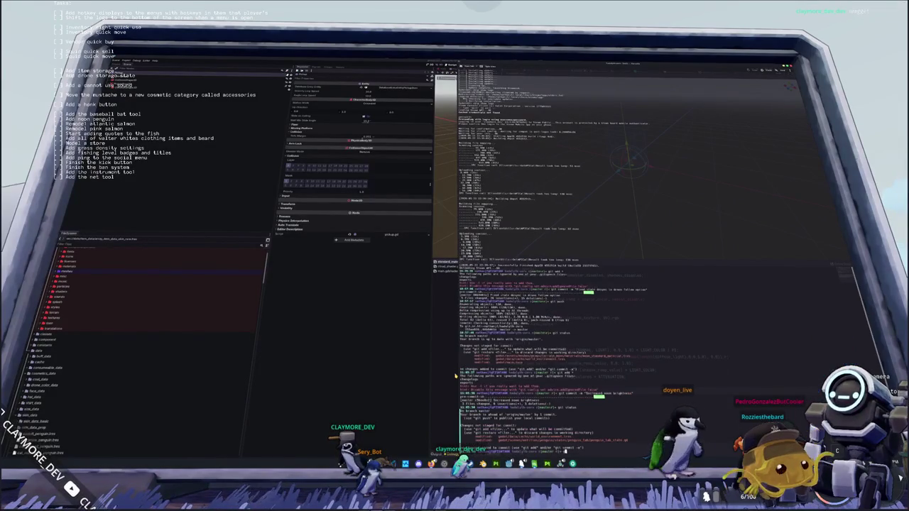
key("Return")
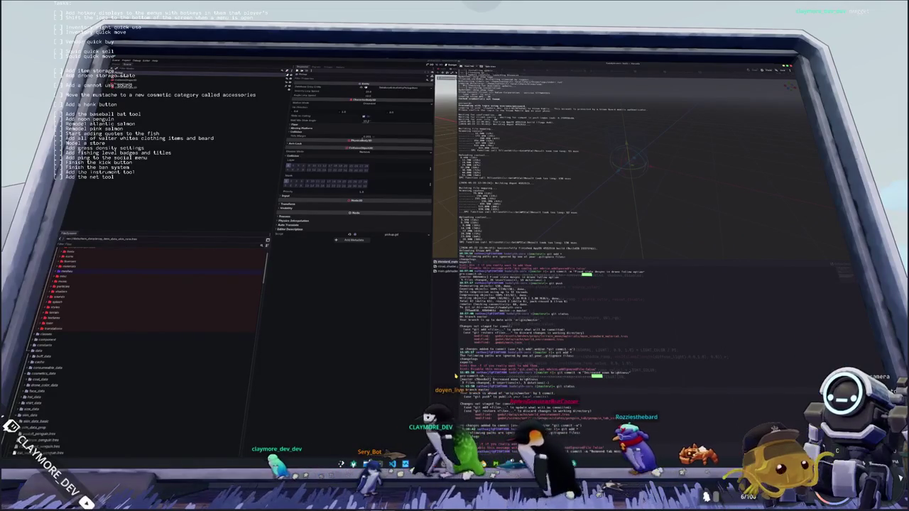
key("Return")
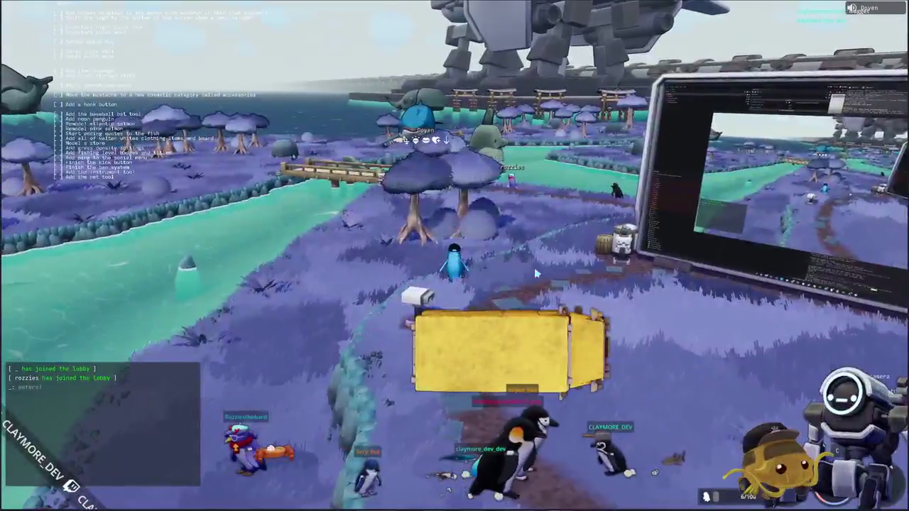
Send the chat reply 'Thats 8 meters above average size', then type a follow-up about the absolute max.
key("Return")
type("T")
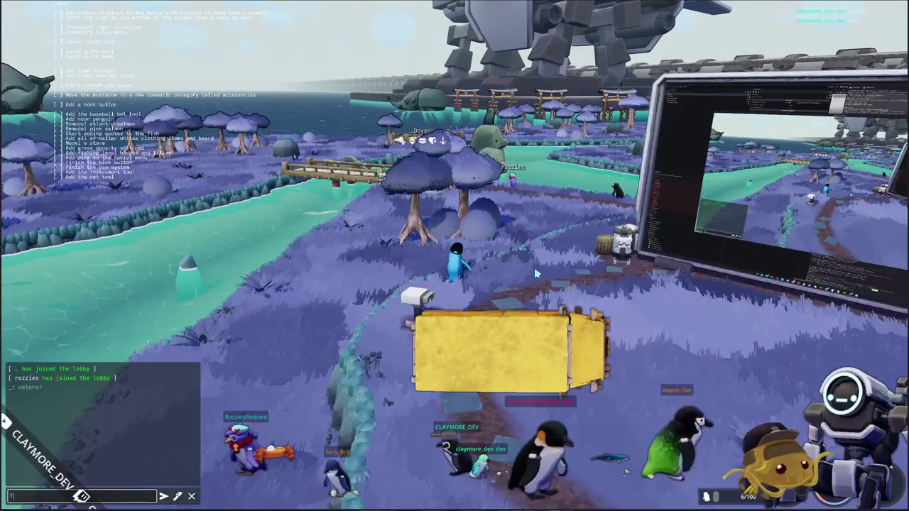
type("hats 10 meter 8 meters")
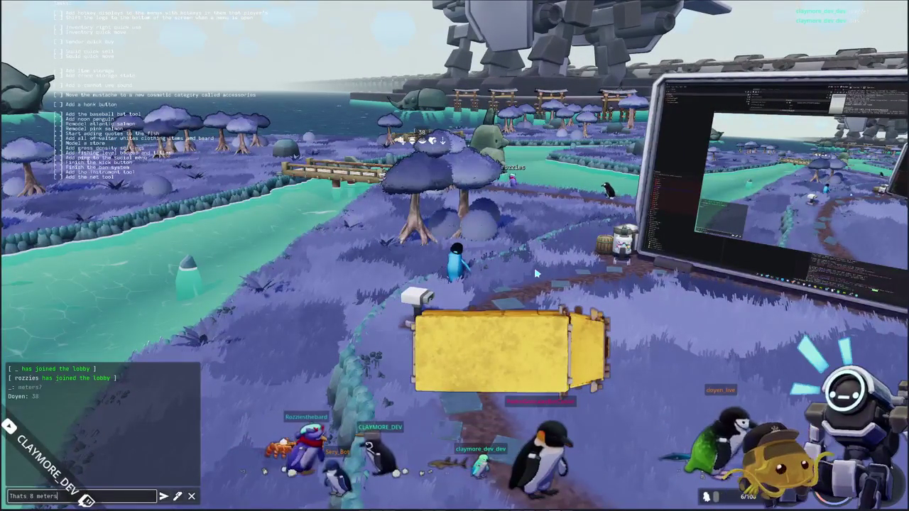
type(" above average size")
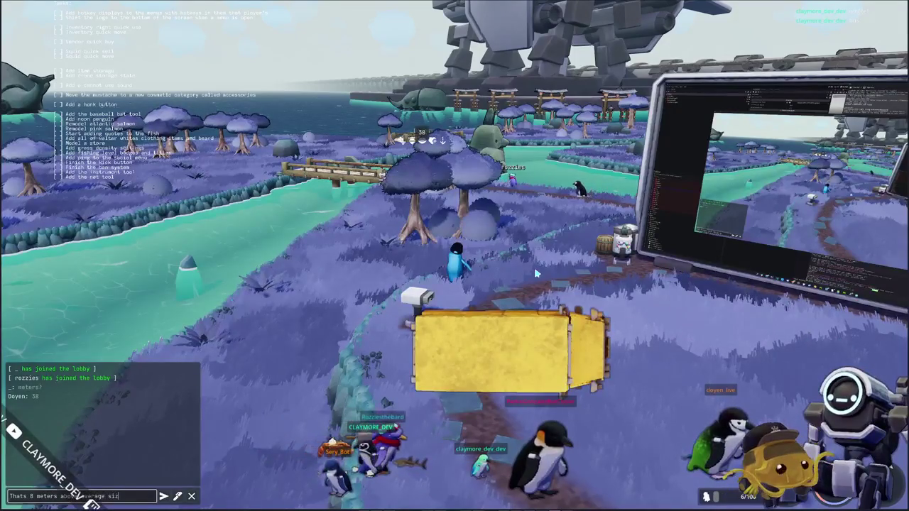
key("Return")
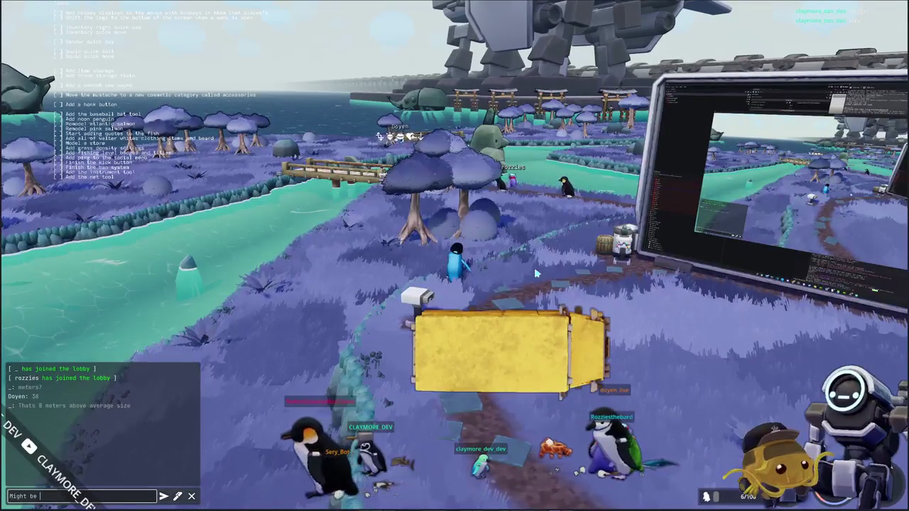
type("bsolute max 1")
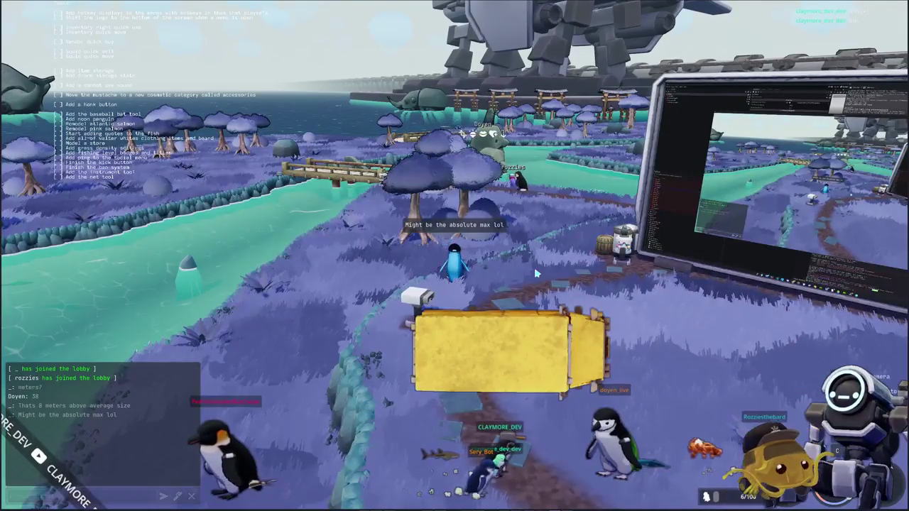
type("d")
type("e")
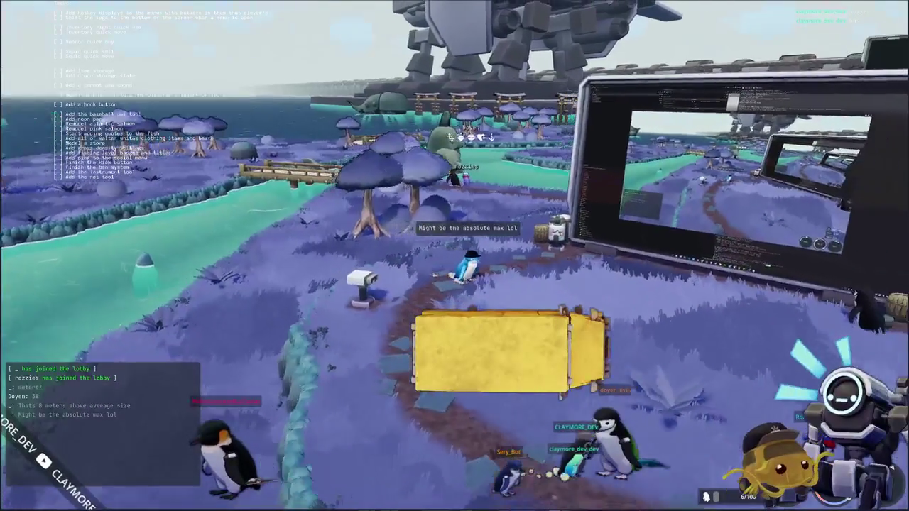
type("w")
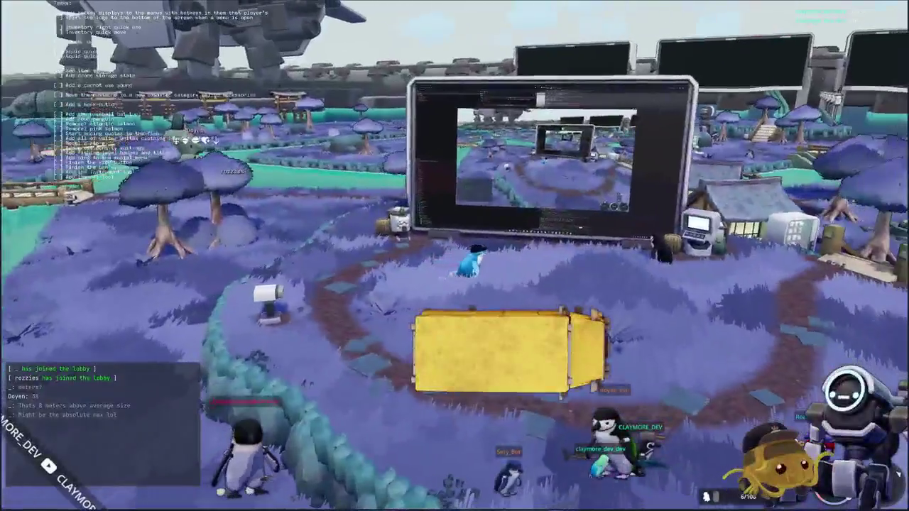
type("w")
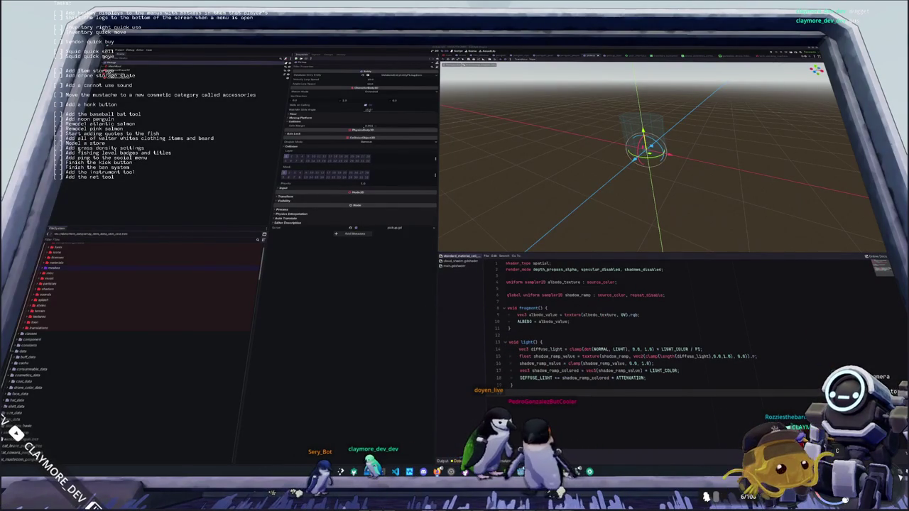
Cycle the open scenes past the town to the inventory UI scene.
left_click(653, 342)
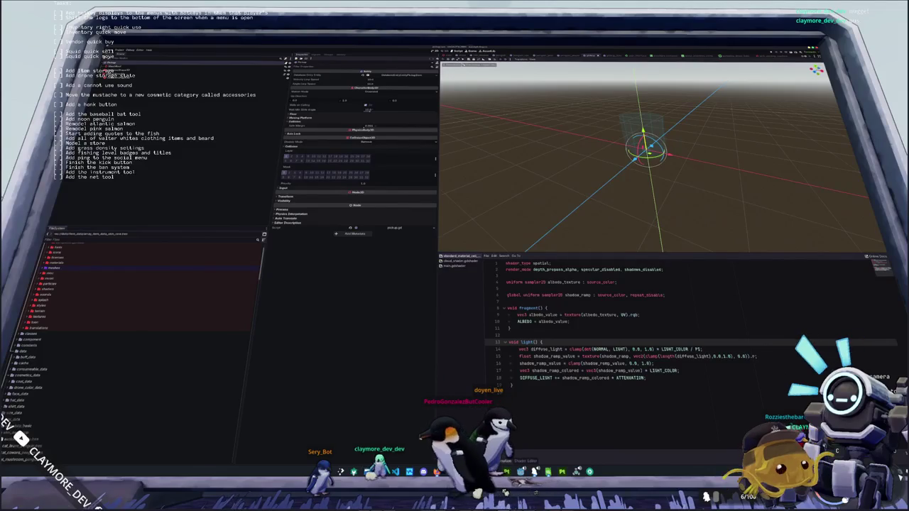
mouse_move(437, 472)
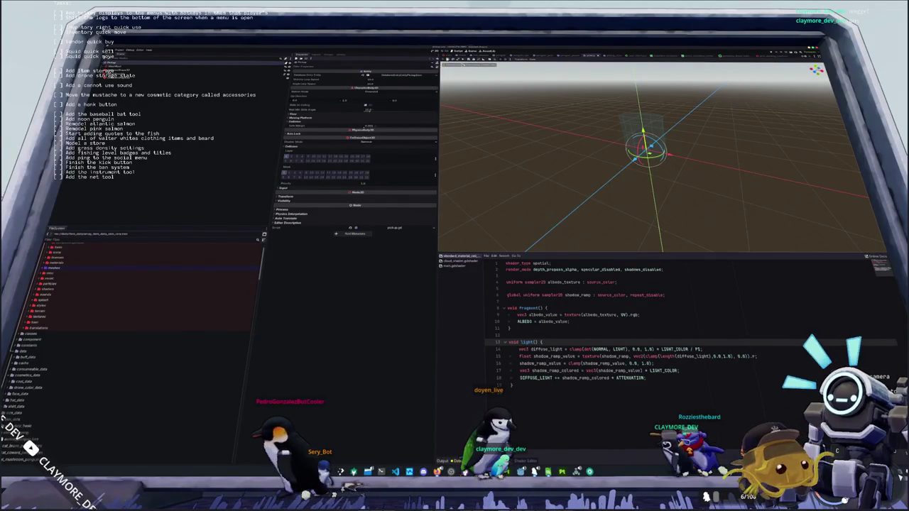
key("ctrl+Tab")
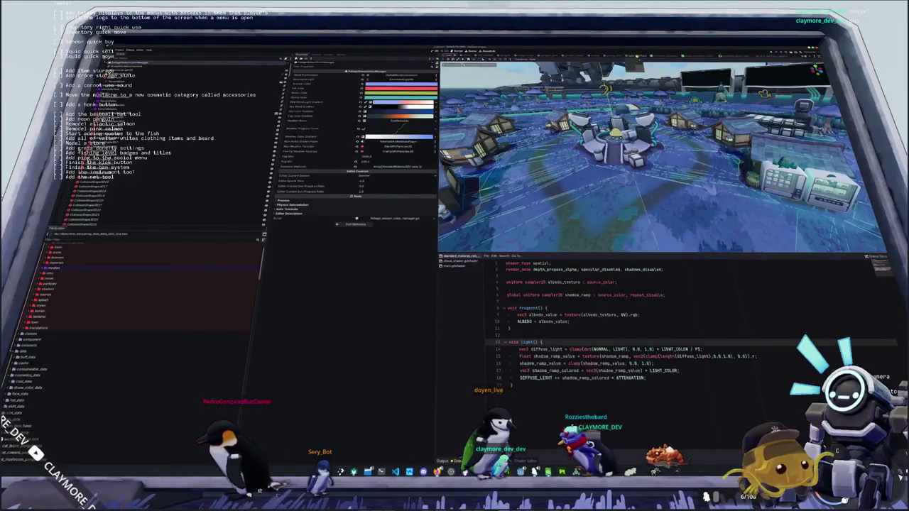
key("ctrl+Tab")
scroll(731, 162, "down", 3)
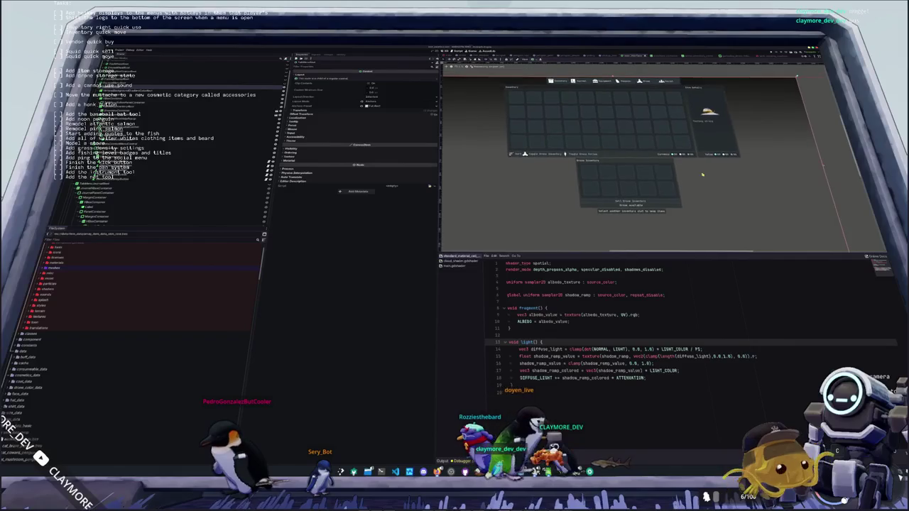
scroll(731, 169, "down", 2)
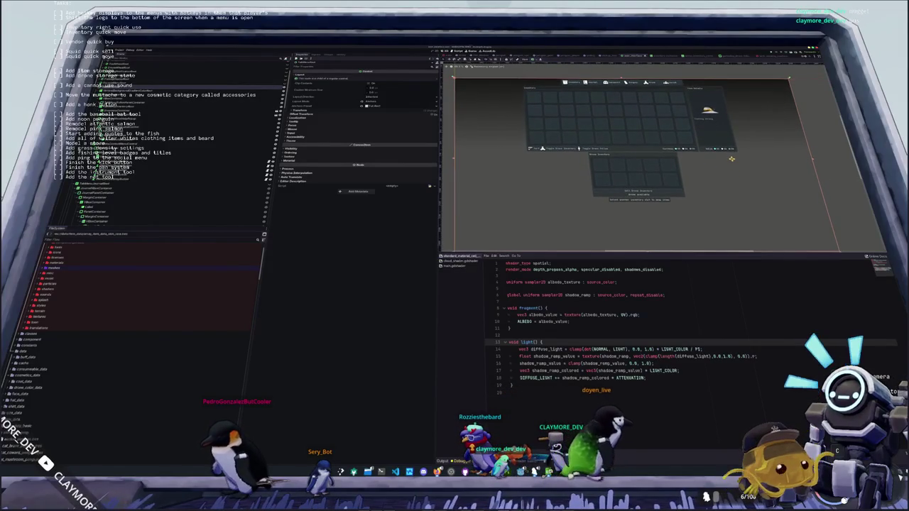
Nudge the inventory UI preview up-left and select an audio player node to inspect.
left_click_drag(726, 155, 722, 150)
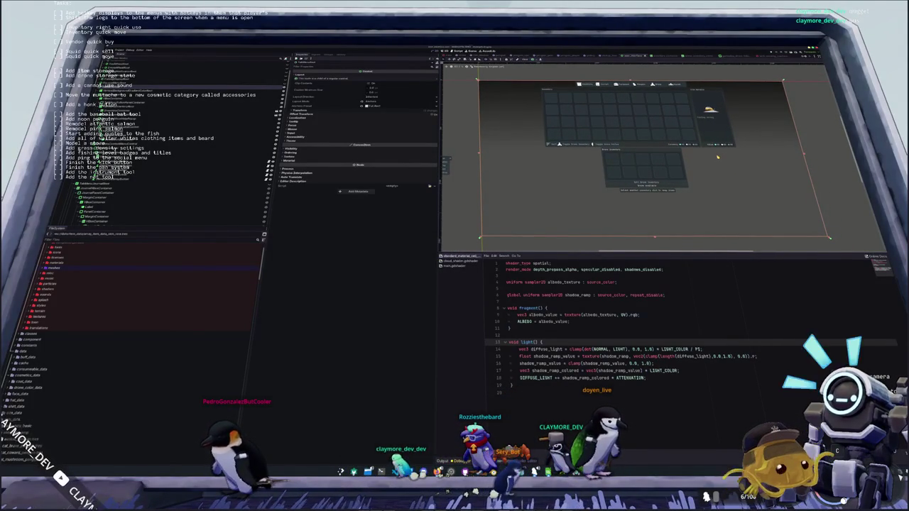
scroll(166, 199, "down", 10)
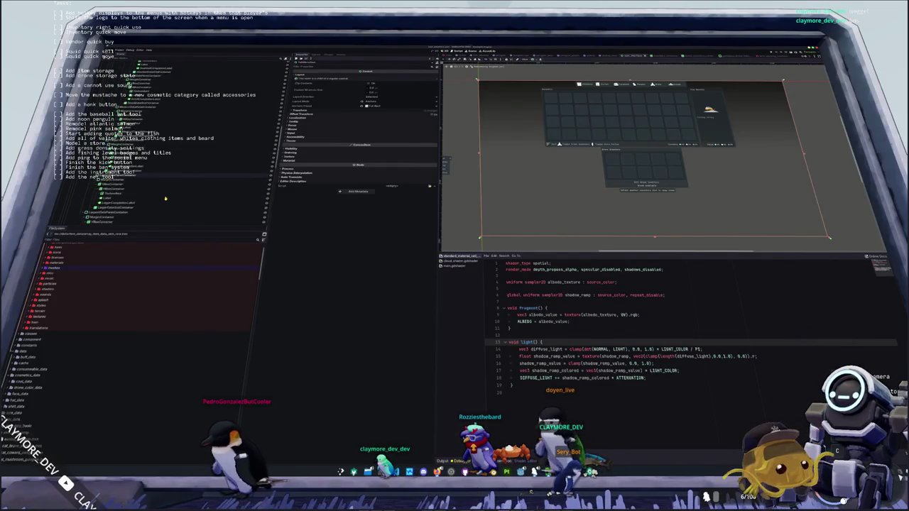
scroll(166, 198, "down", 5)
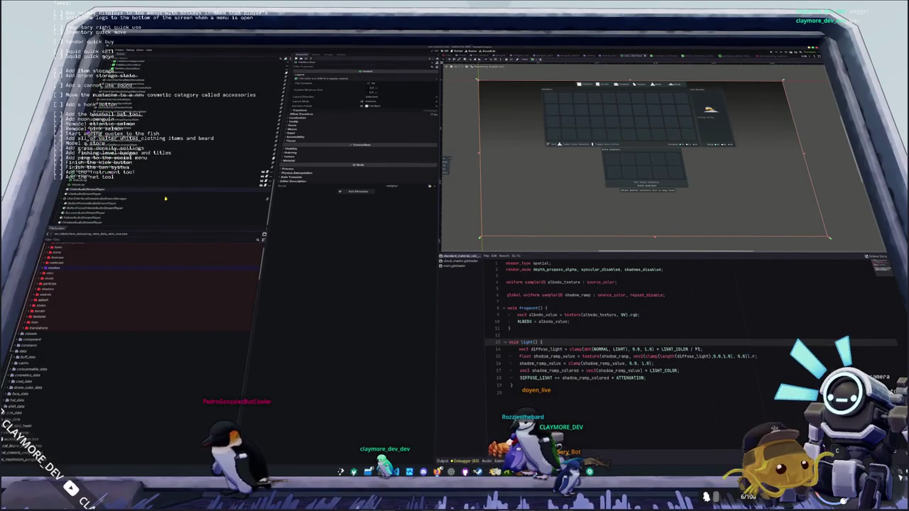
scroll(165, 199, "down", 5)
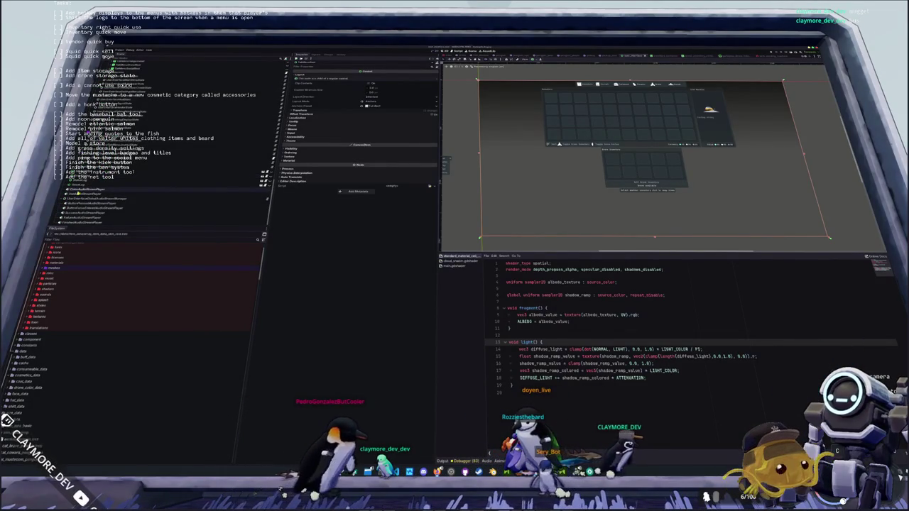
left_click(87, 199)
scroll(89, 199, "up", 6)
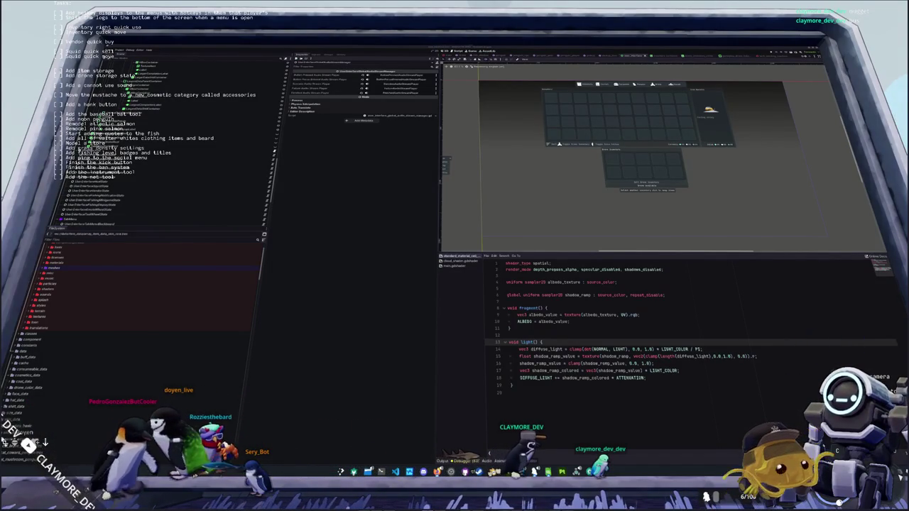
Filter the FileSystem dock by 'input' and select current_inputs.tscn.
left_click(652, 307)
key("Down")
key("Down")
key("Down")
scroll(597, 163, "down", 1)
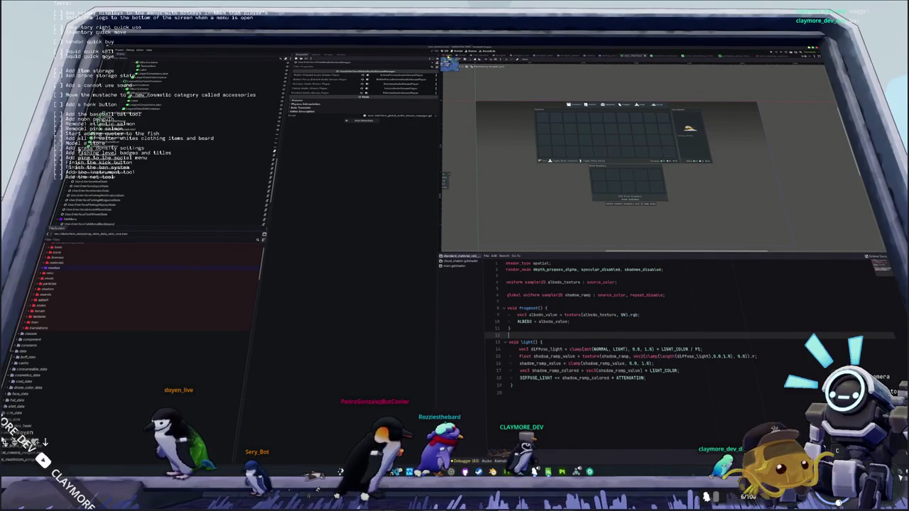
scroll(240, 134, "down", 3)
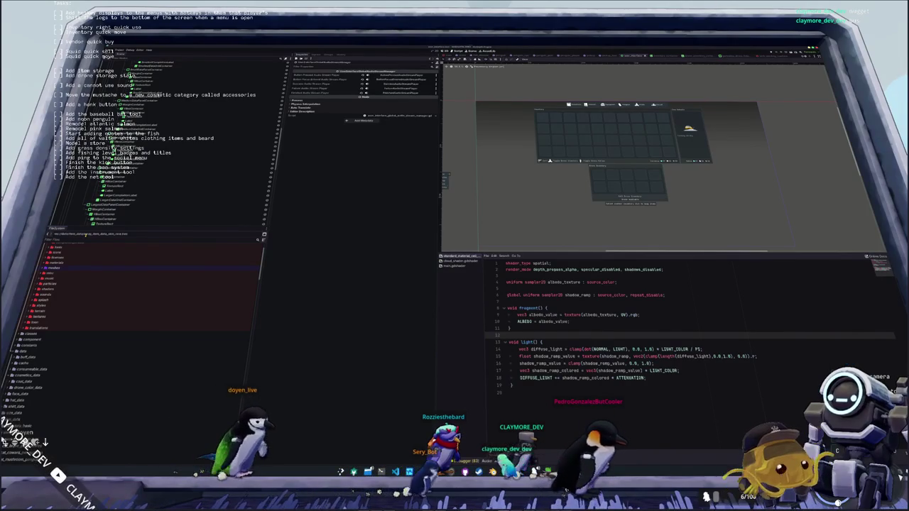
type("input")
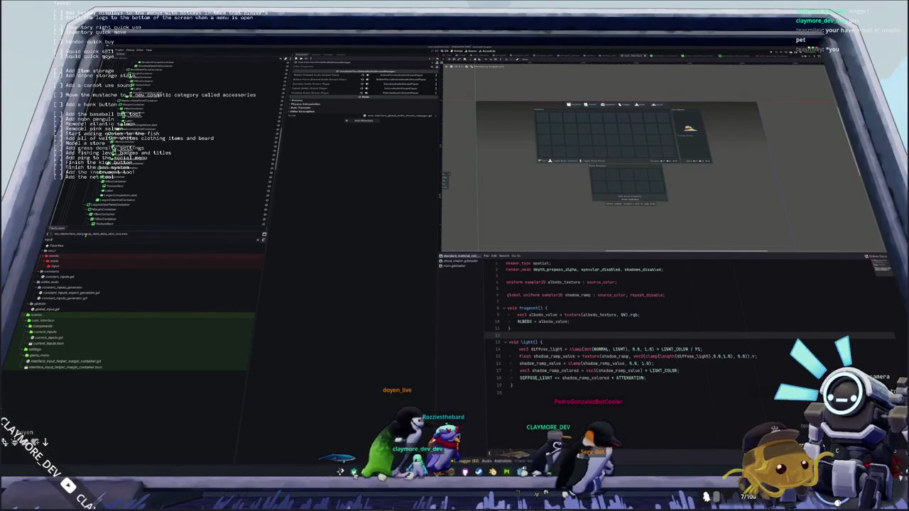
left_click(46, 344)
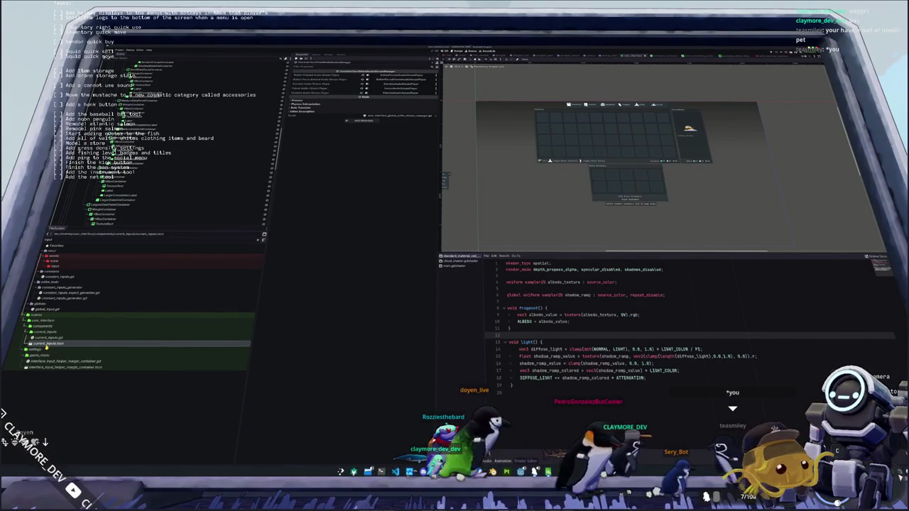
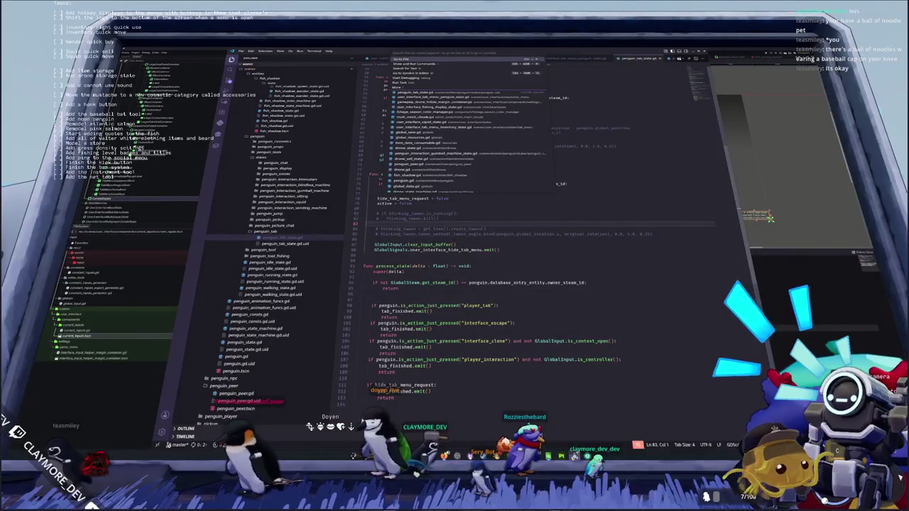
Back in the running game, step the penguin away and bring the in-game monitor up full-screen again.
key("alt+Tab")
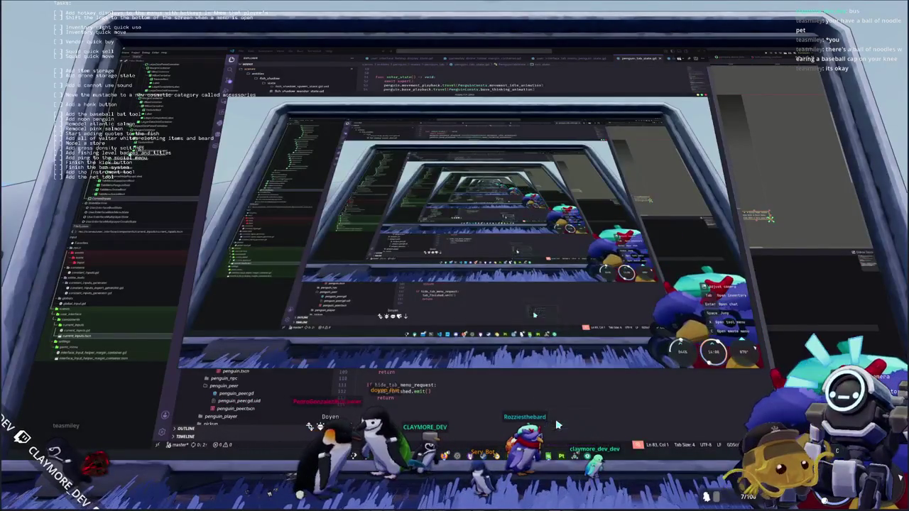
key("Escape")
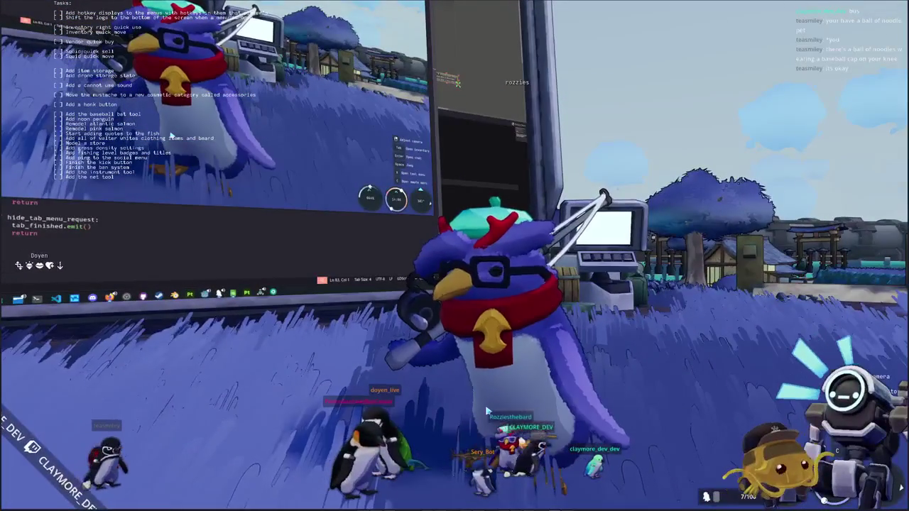
key("e")
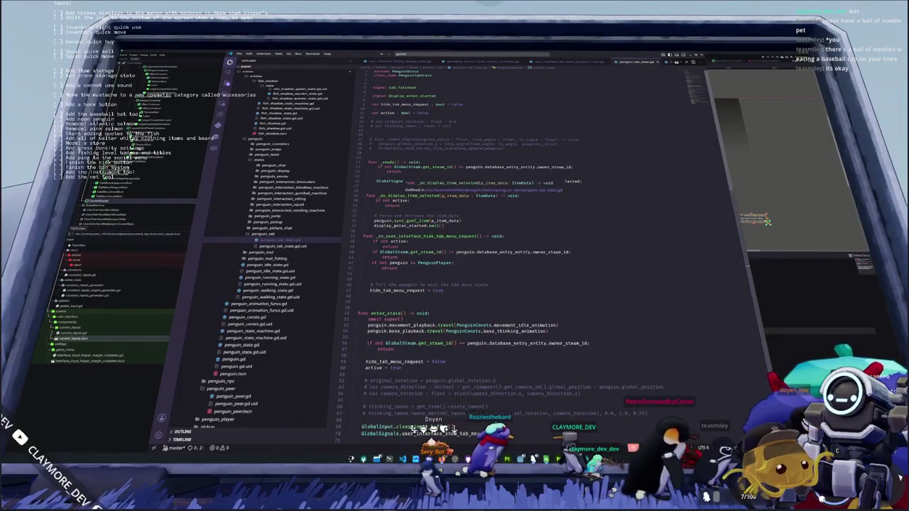
Insert a blank line at line 36 and highlight every use of _on_display_item_selected.
left_click(588, 230)
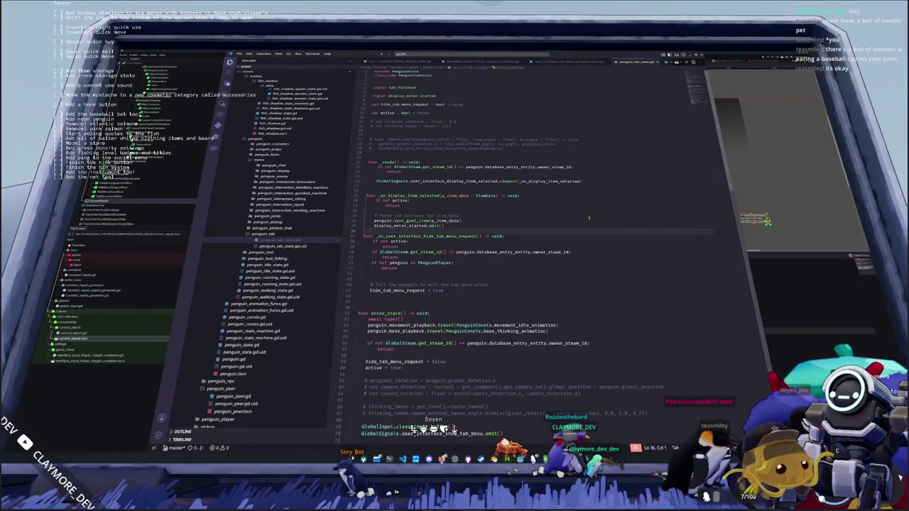
key("Return")
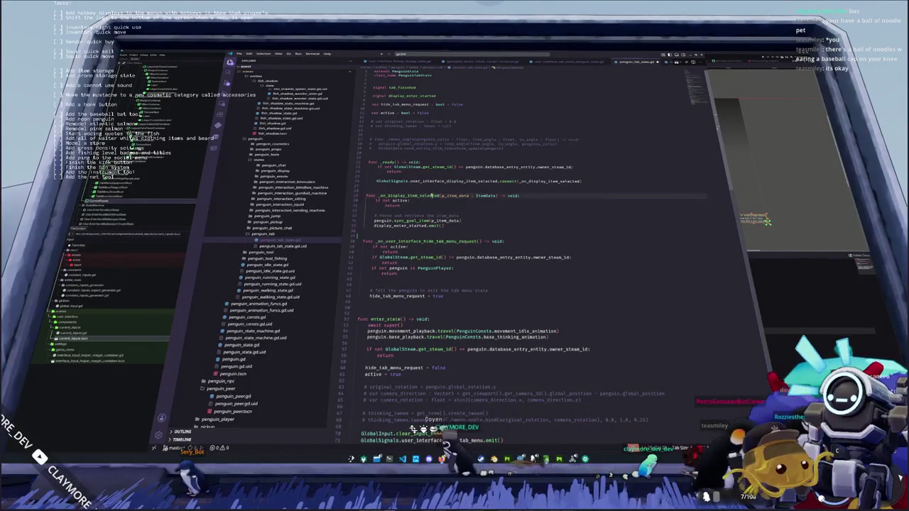
double_click(551, 181)
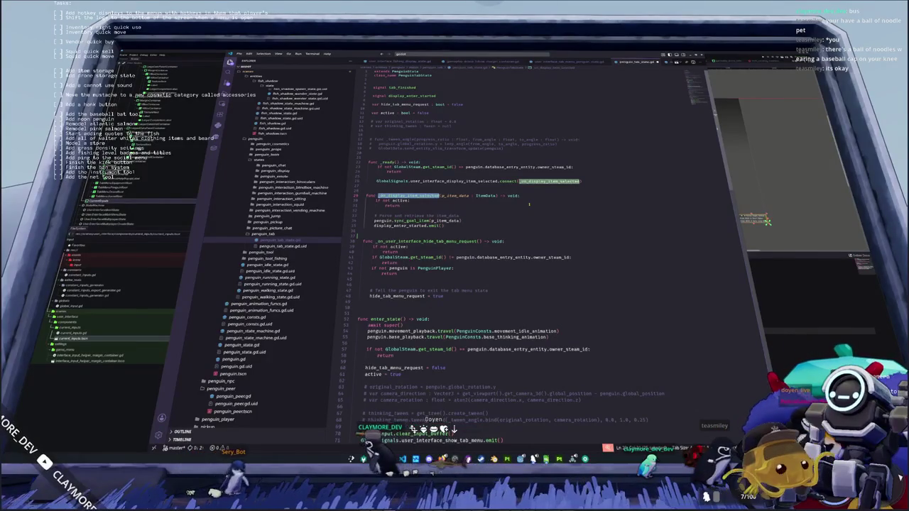
scroll(529, 203, "down", 3)
scroll(527, 207, "up", 2)
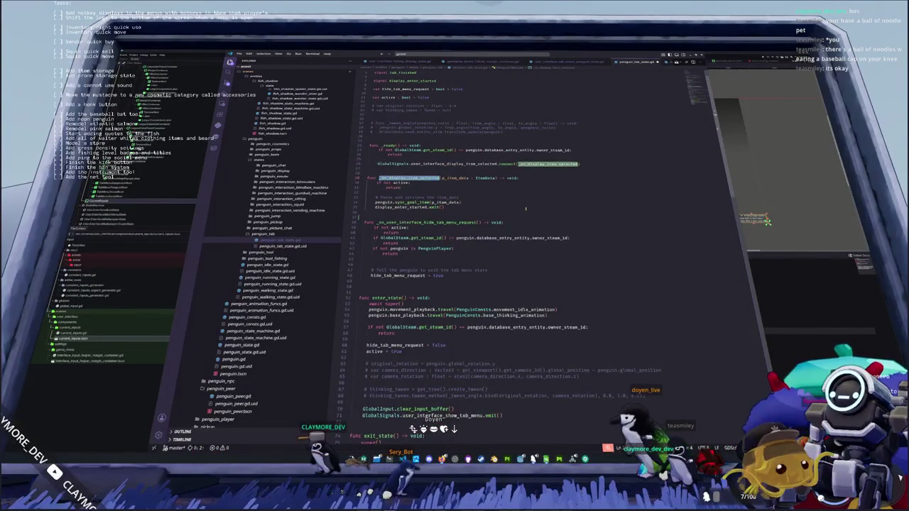
Look through the rest of the script, then bring up the tab menu's penguin interface script.
scroll(525, 208, "down", 6)
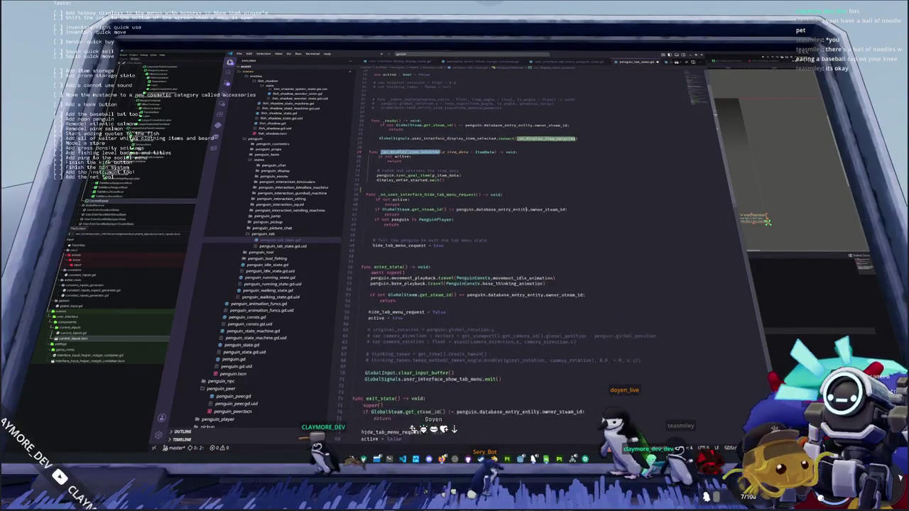
scroll(524, 212, "down", 2)
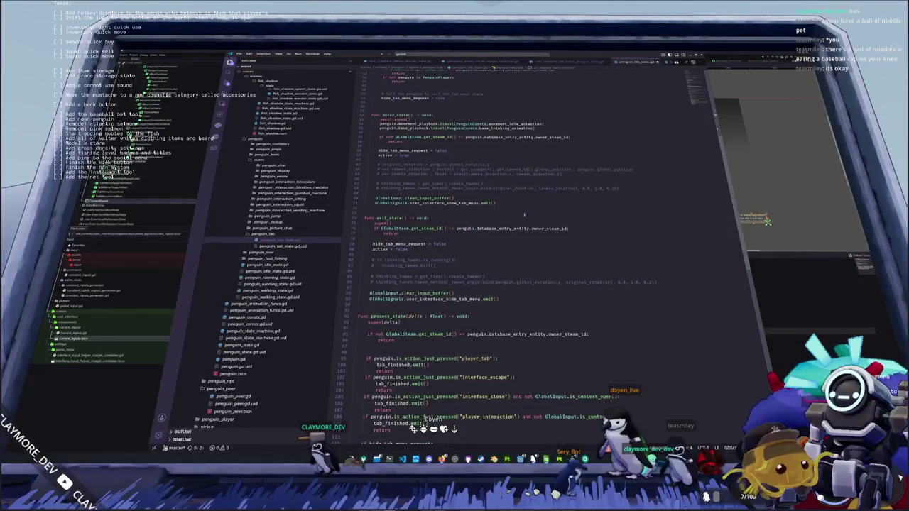
scroll(524, 214, "down", 3)
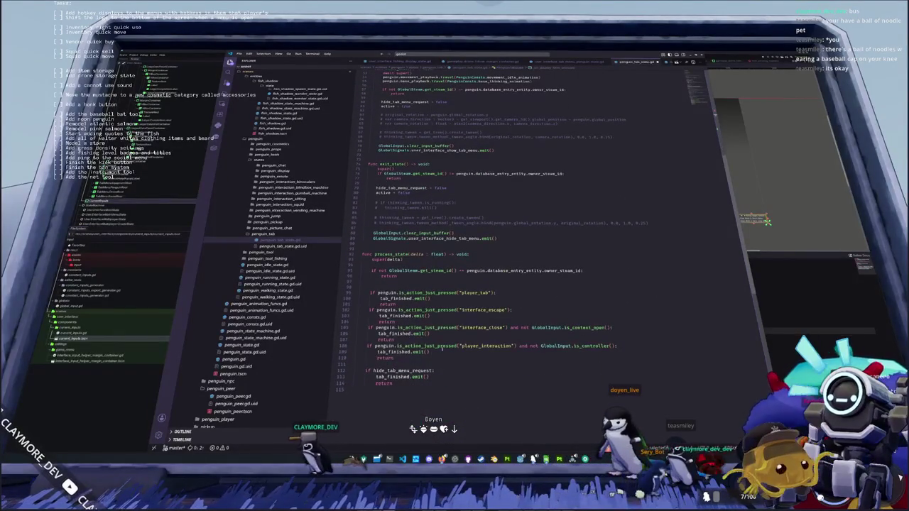
left_click(408, 363)
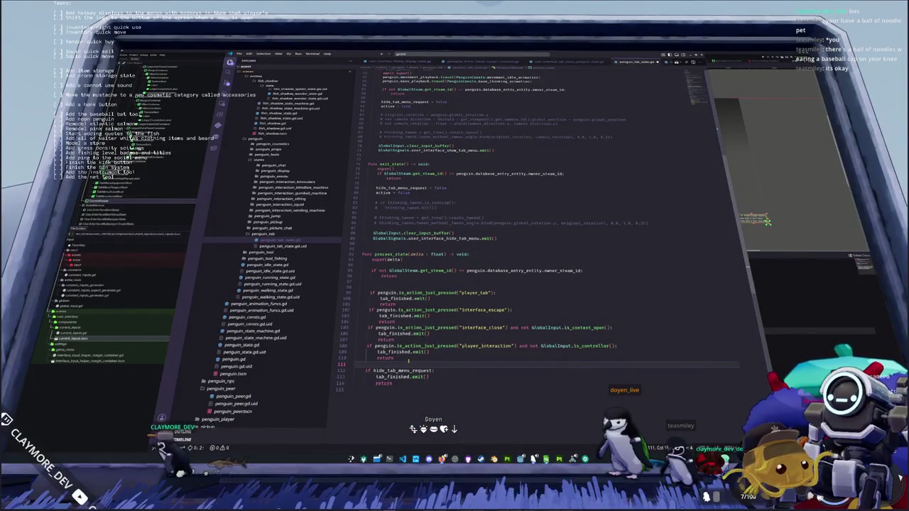
scroll(408, 361, "up", 15)
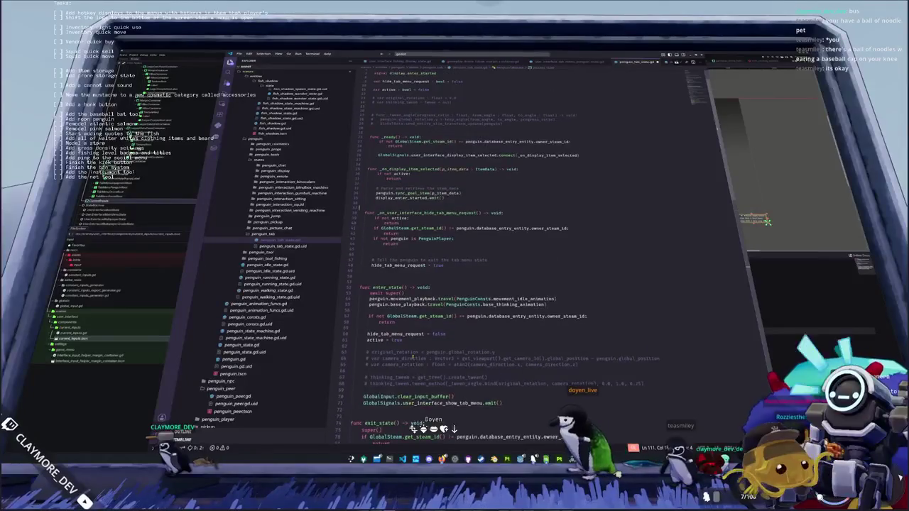
scroll(413, 357, "up", 2)
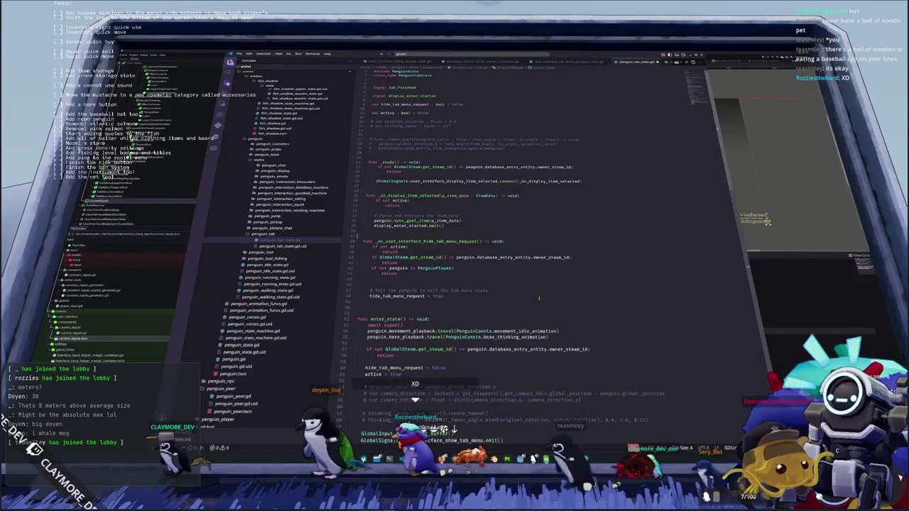
left_click(413, 231)
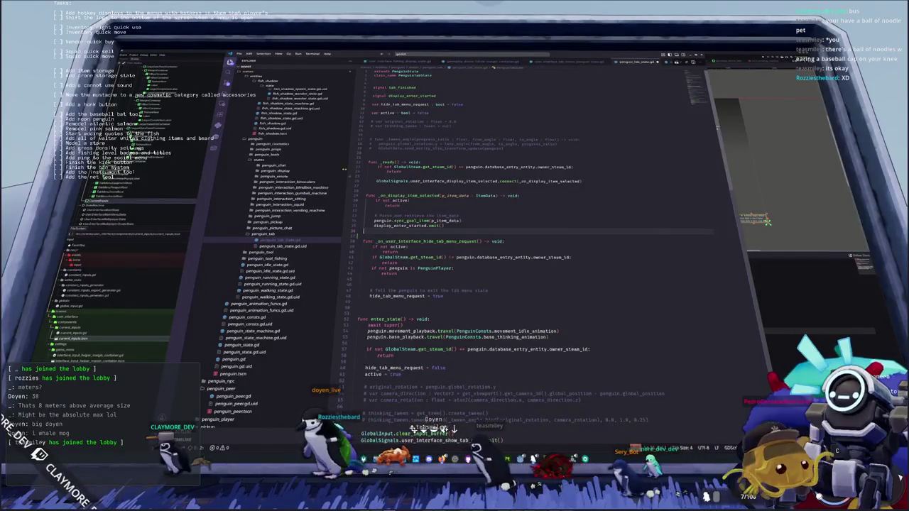
key("ctrl+Tab")
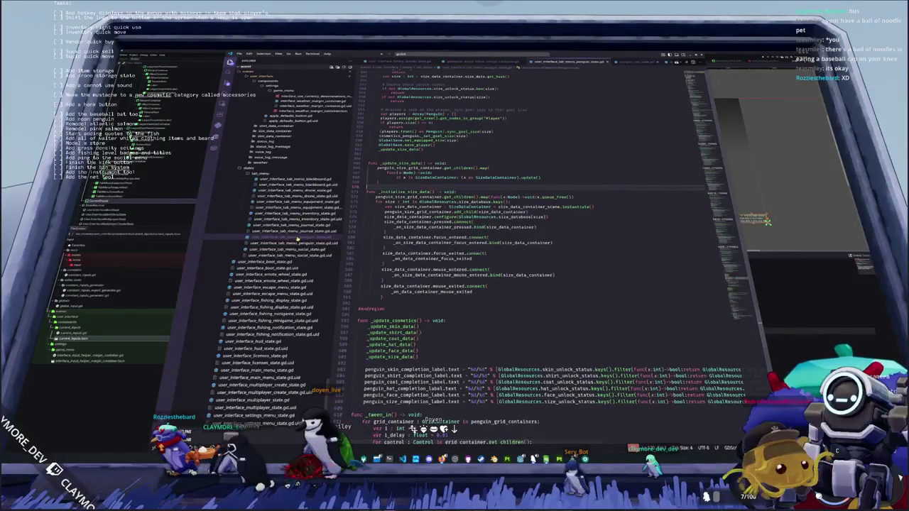
Add a '# Push the layer can use' comment below the input-method-changed call in enter_state.
scroll(540, 249, "down", 15)
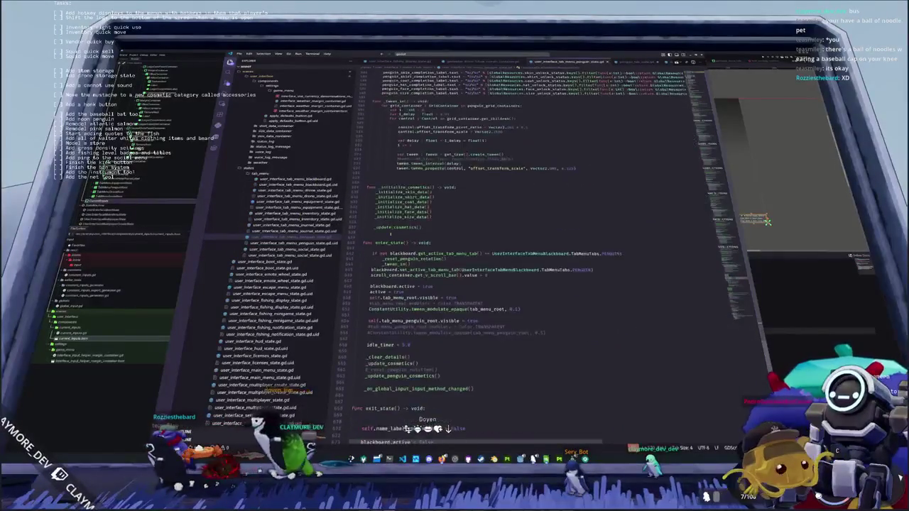
scroll(497, 255, "up", 3)
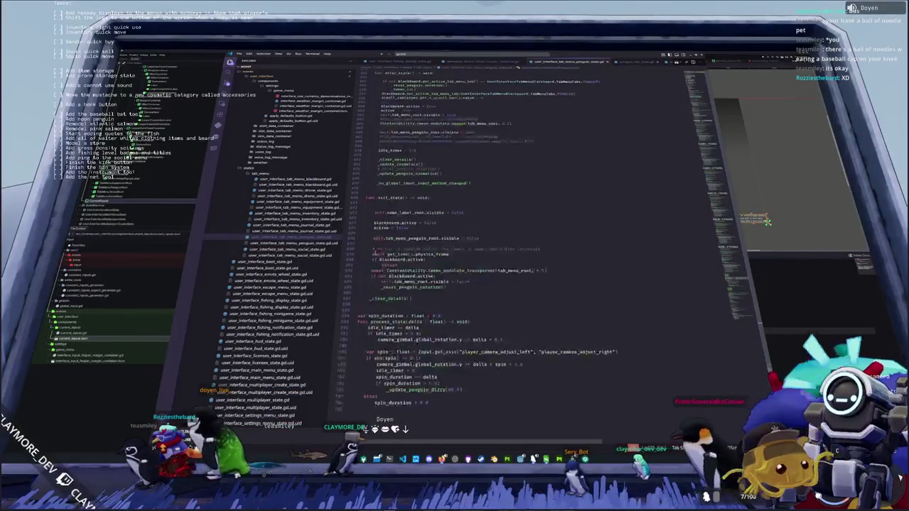
left_click(507, 243)
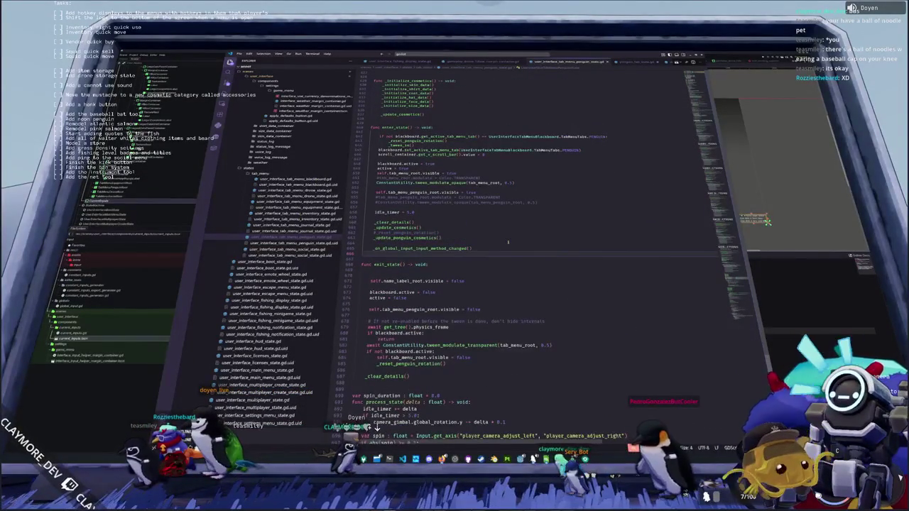
key("Return")
key("Return")
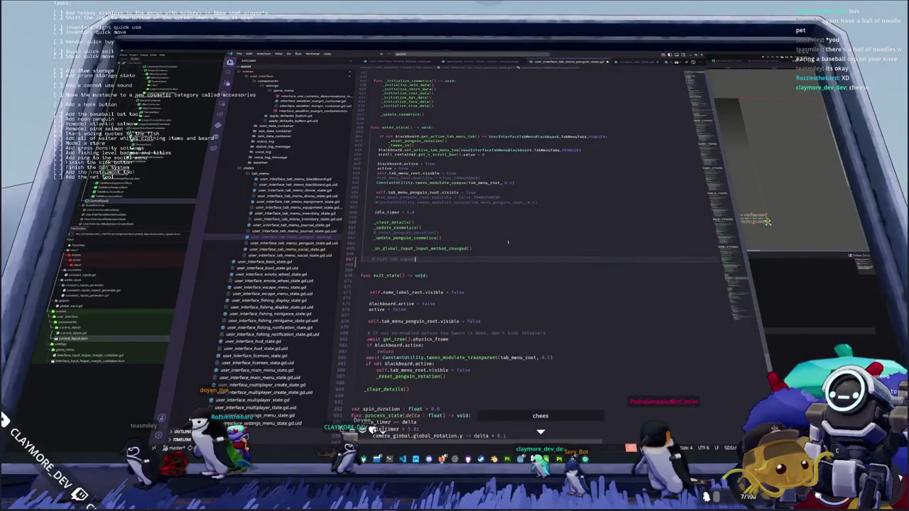
type("# Push the input")
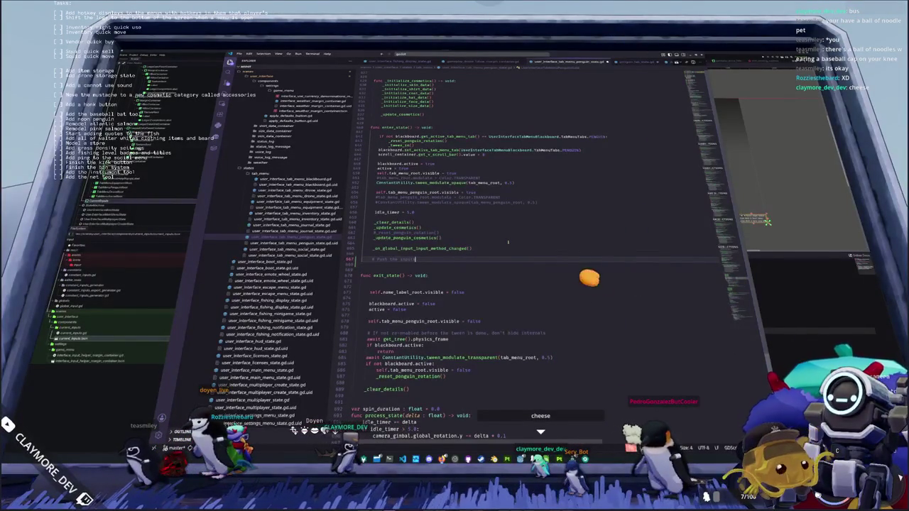
type("# ")
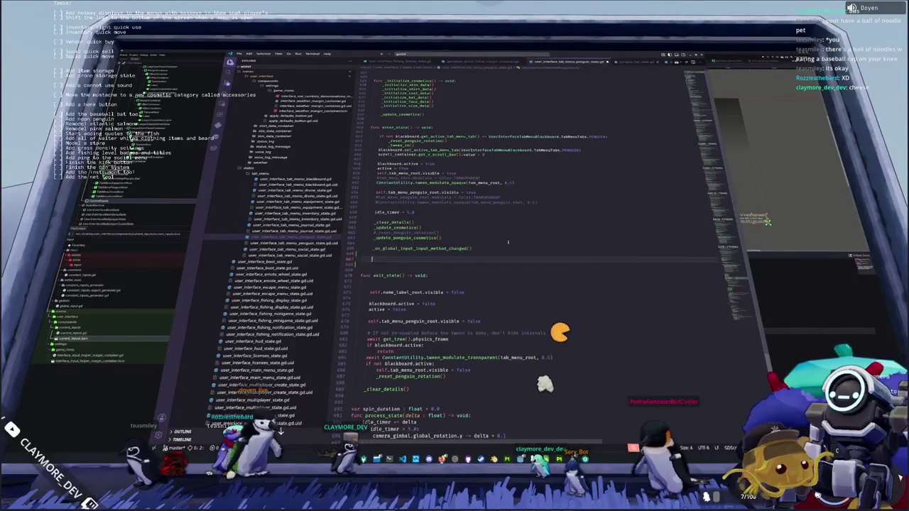
type("Push the ")
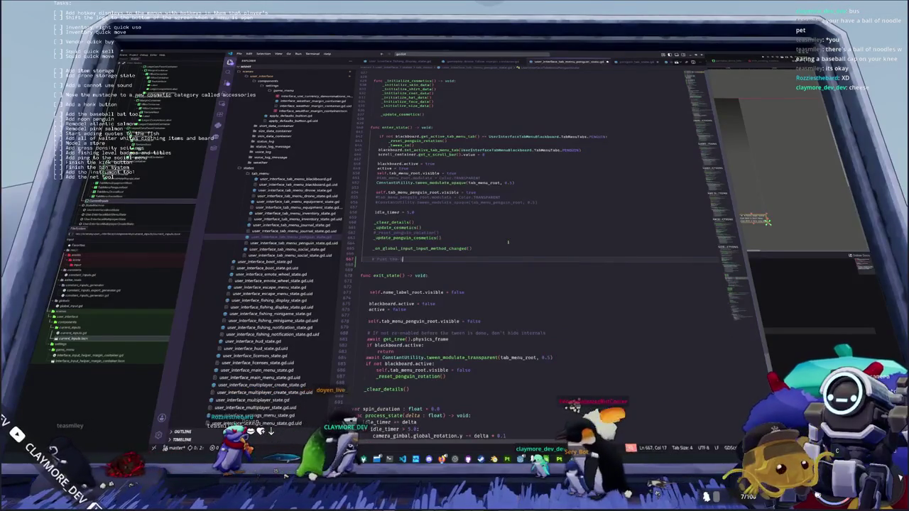
type("layer can use")
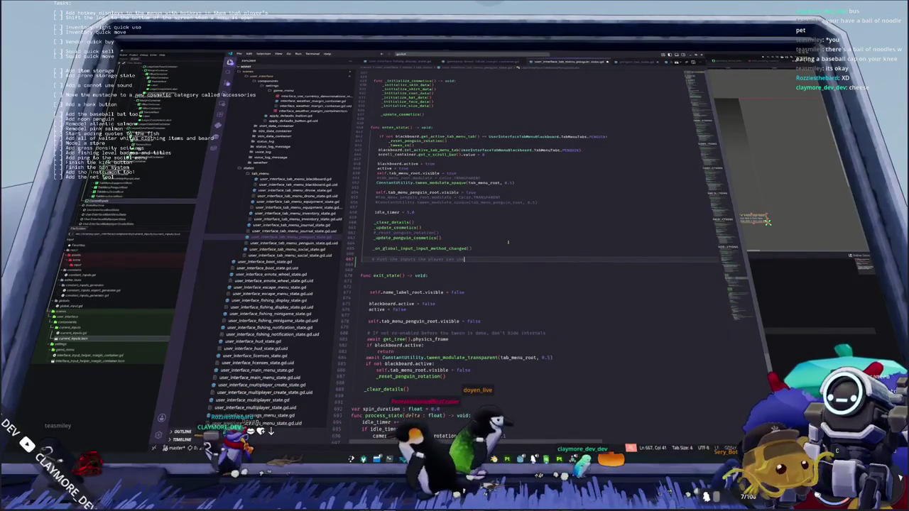
key("shift+Home")
Drop the comment and open a fresh line in the _on_global_input_method_changed handler.
key("BackSpace")
key("BackSpace")
left_click(448, 250, "ctrl")
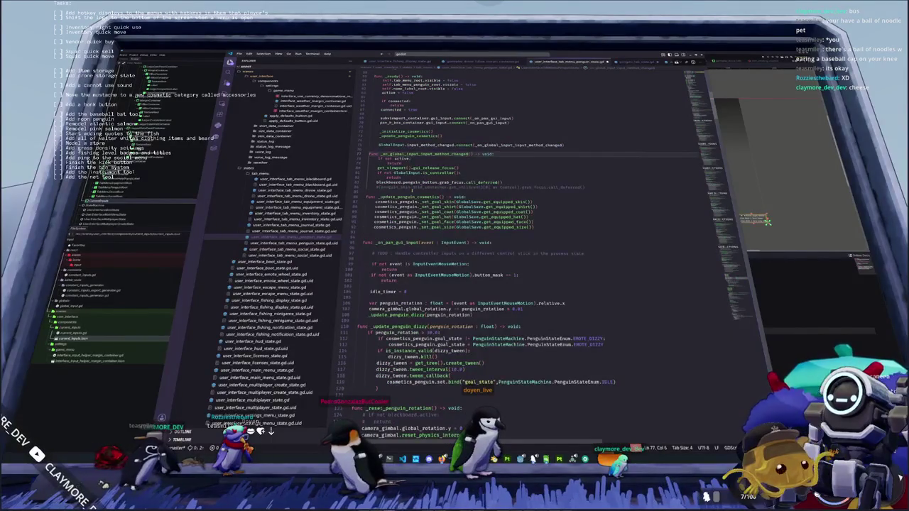
left_click(410, 191)
key("Return")
key("Return")
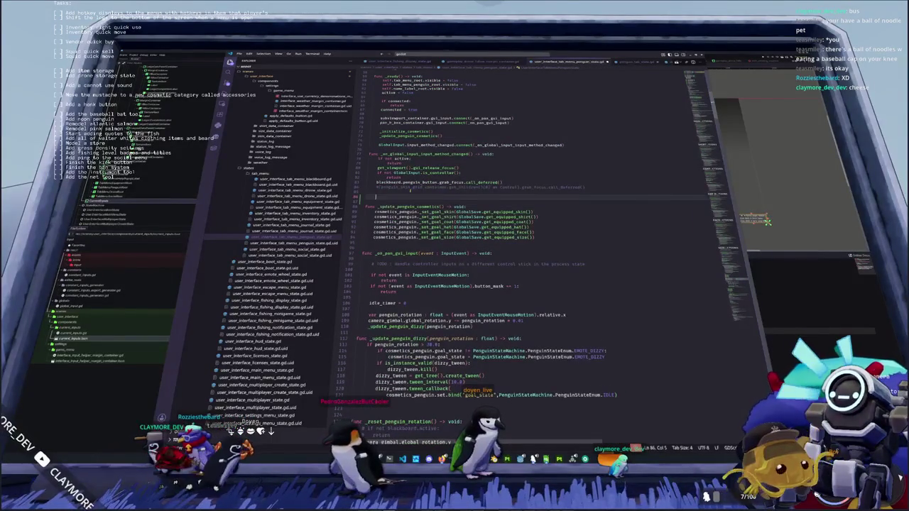
type("constant")
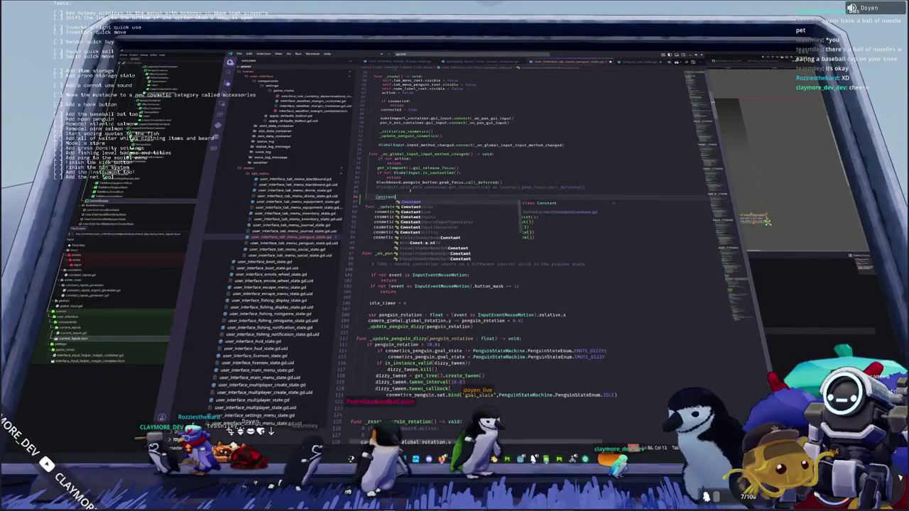
key("shift+Home")
key("BackSpace")
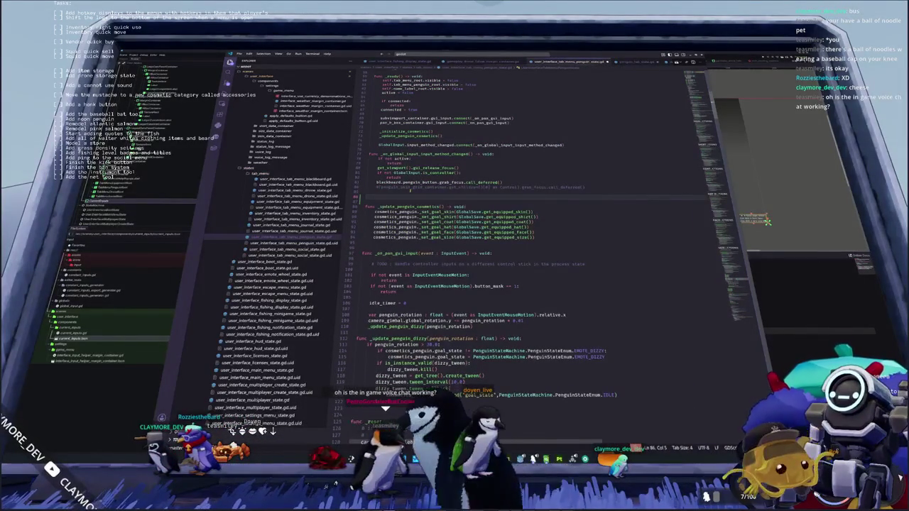
Write GlobalSignals.user_interface_clear_current_inputs.emit() in the handler.
type("GlobalSign")
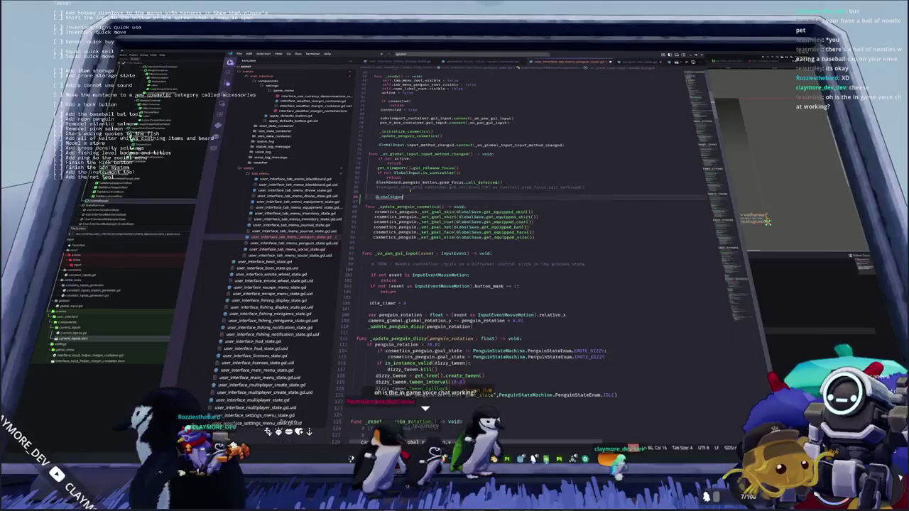
key("BackSpace")
key("BackSpace")
key("BackSpace")
type("GlobalSignals.")
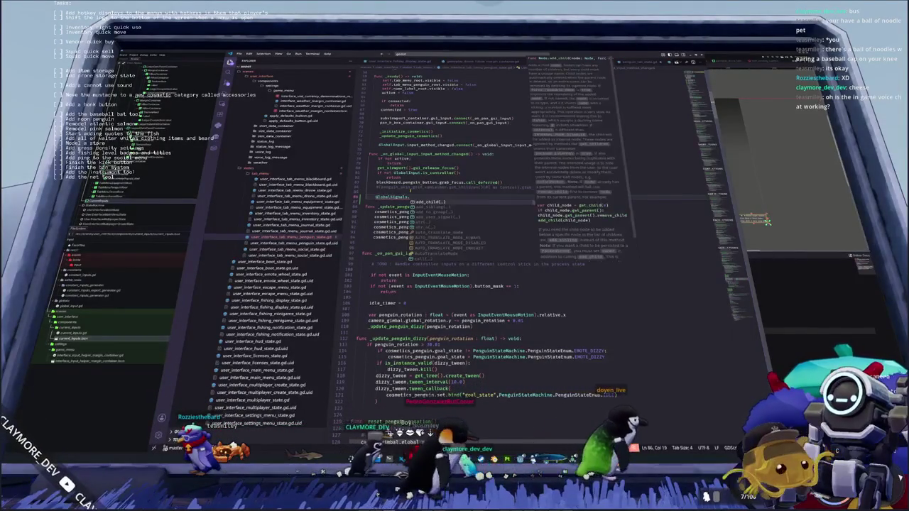
type("clear")
key("Down")
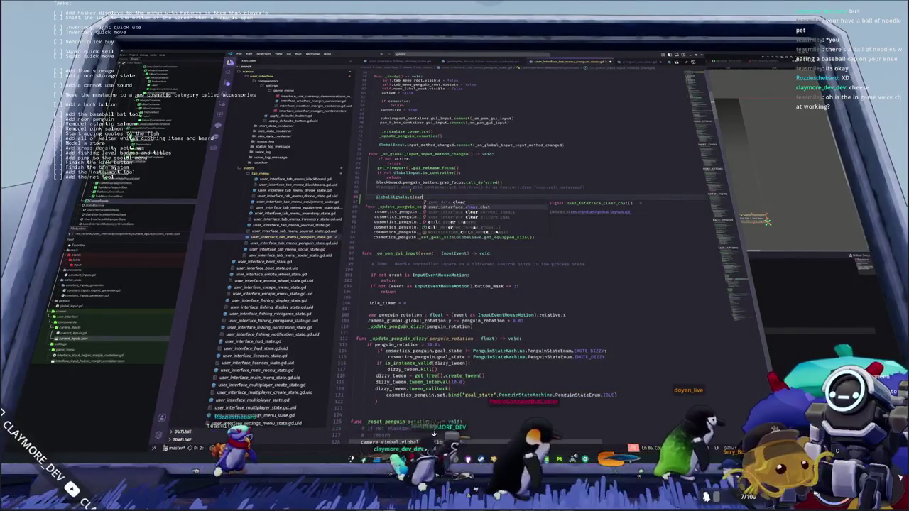
key("Return")
type(".e")
key("Return")
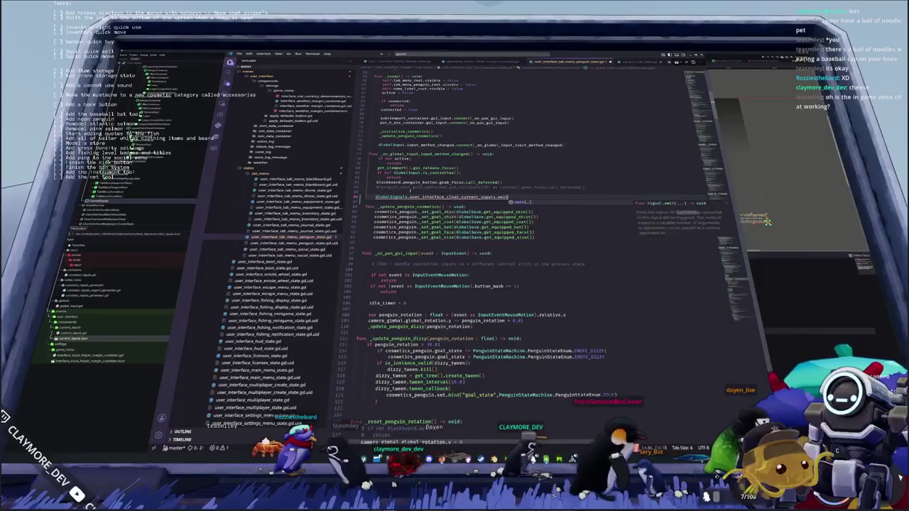
key("Return")
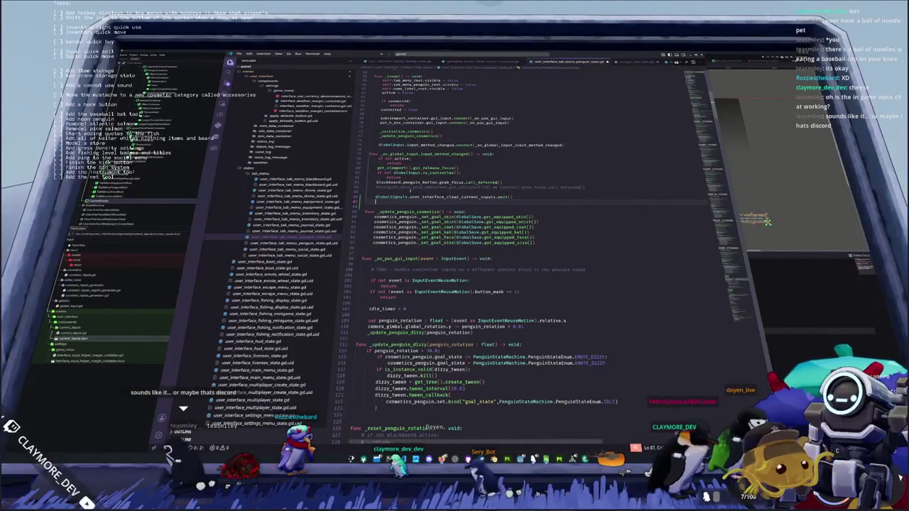
Start GlobalSignals.user_interface_push_current_inputs.emit("") on the next line.
type("GlobalSignals")
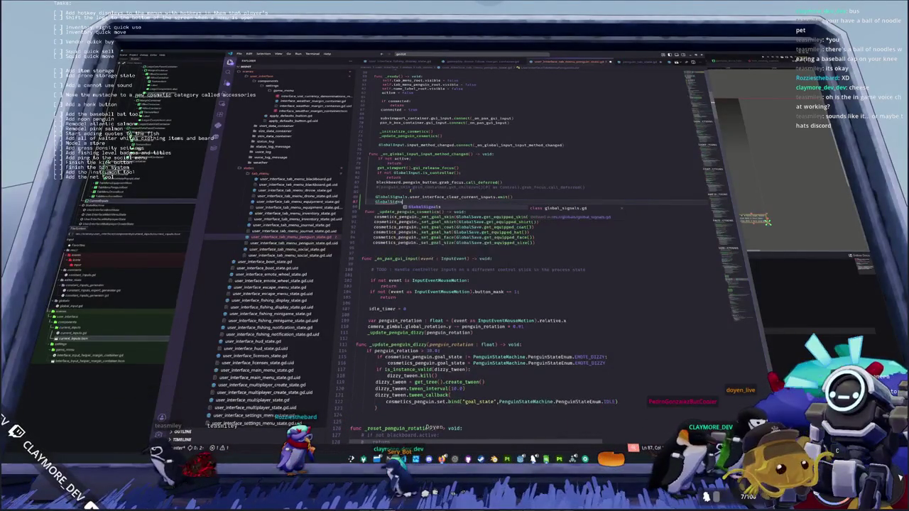
type(".user_")
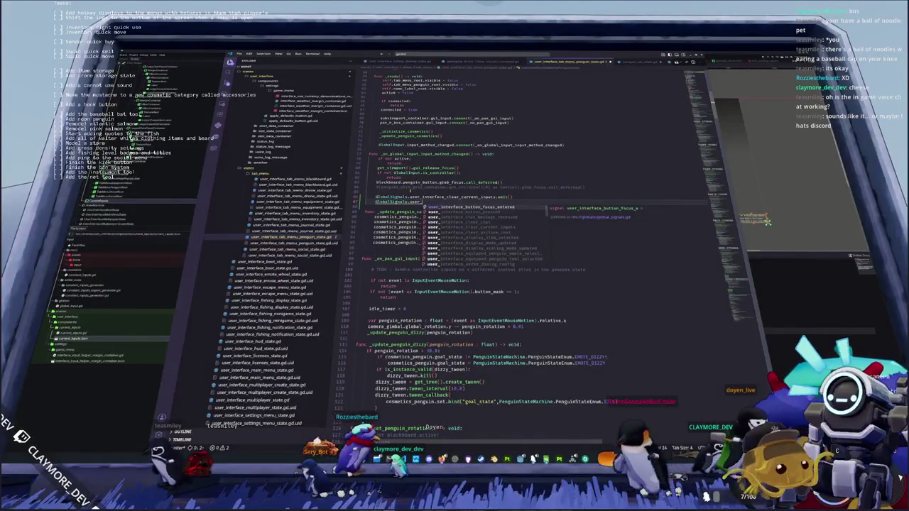
type("interface_")
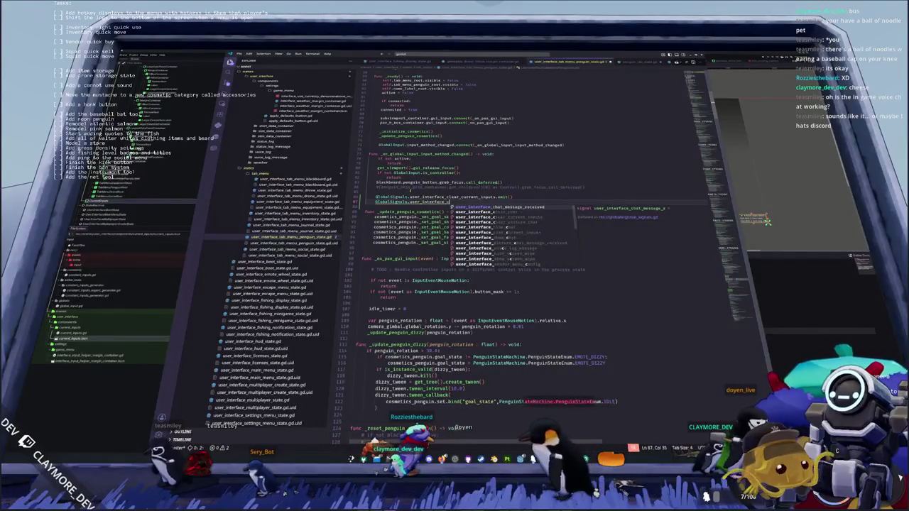
type("push")
key("Return")
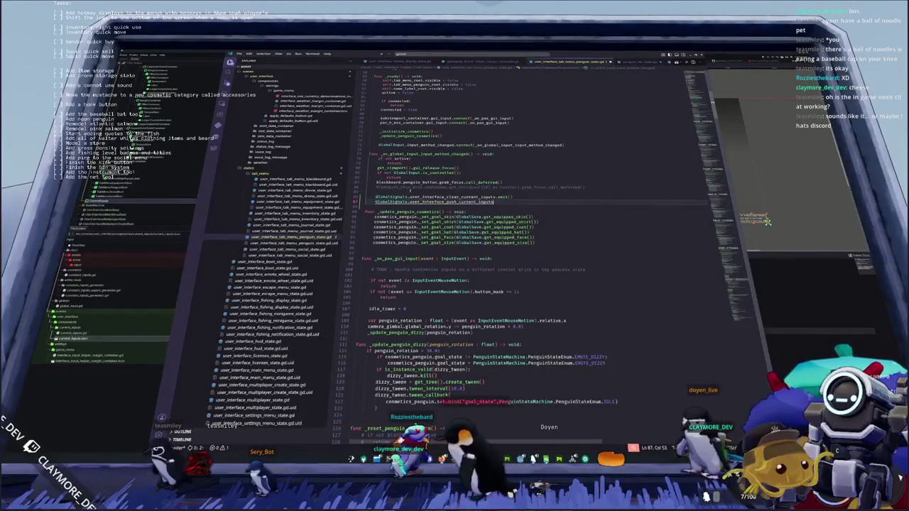
type(".emit(")
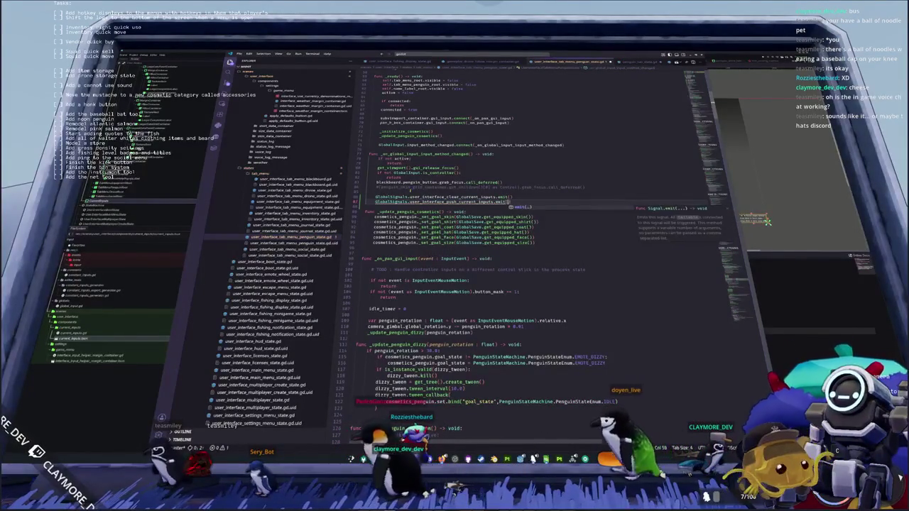
type("\"")
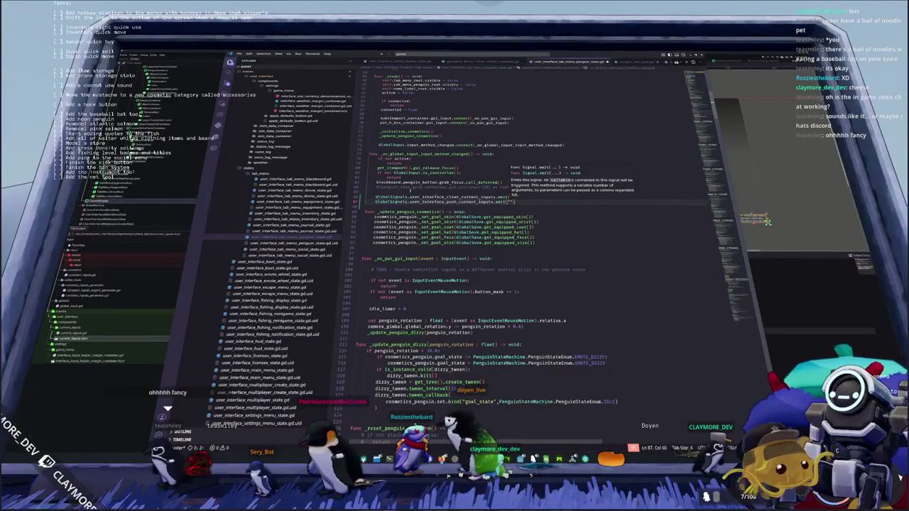
left_click(366, 201)
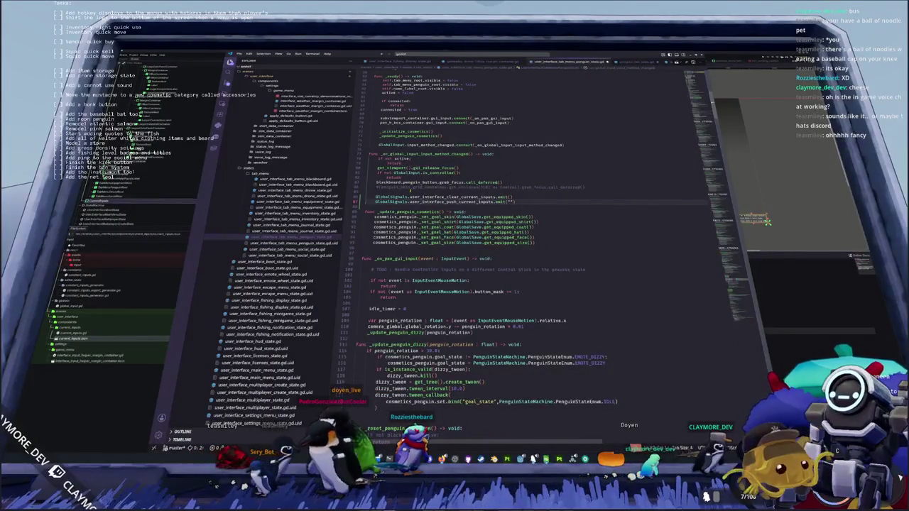
key("Return")
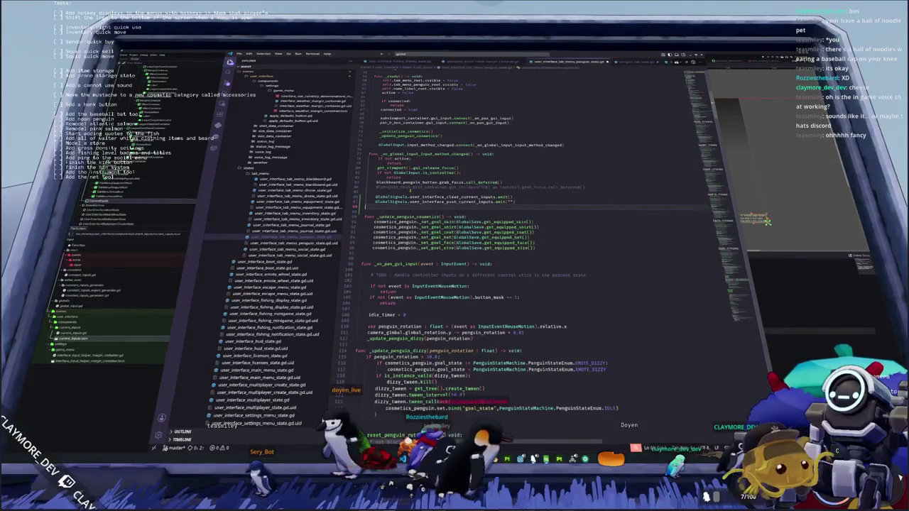
Move both emit lines above the 'if not GlobalInput.is_controller()' check.
key("shift+Up")
key("shift+Up")
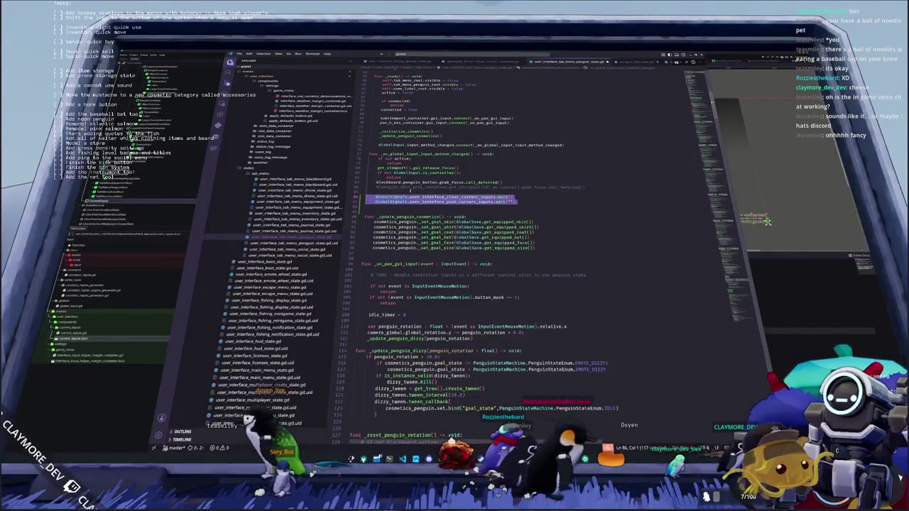
key("ctrl+x")
key("Up")
key("Up")
key("Up")
key("ctrl+v")
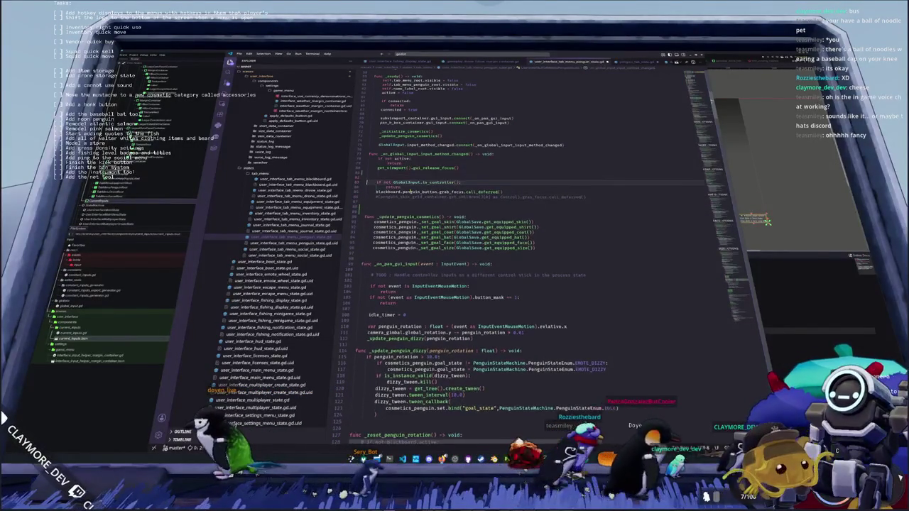
key("Return")
Pass interface_quick_move with its CURRENT_INPUTS quick-move translation key to the push emit call.
key("Up")
key("End")
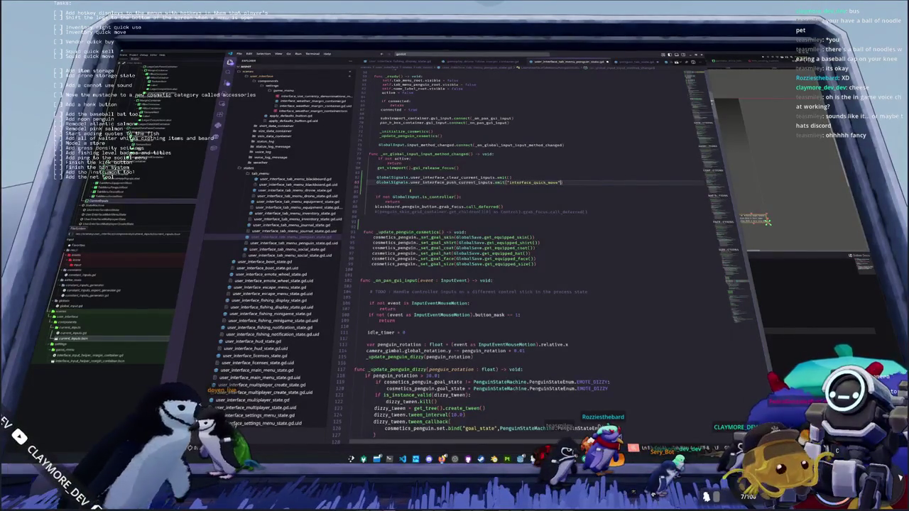
type(", ")
type("\"R")
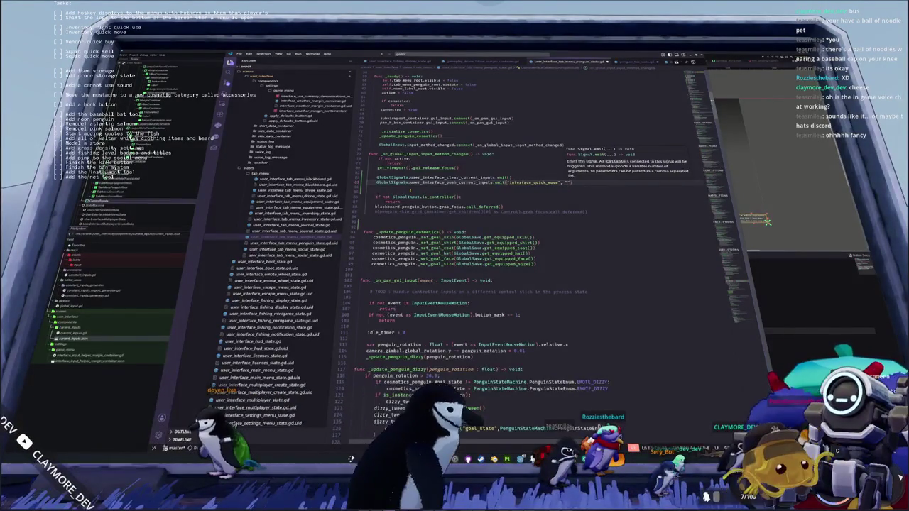
type("CURRENT_INPUTS.")
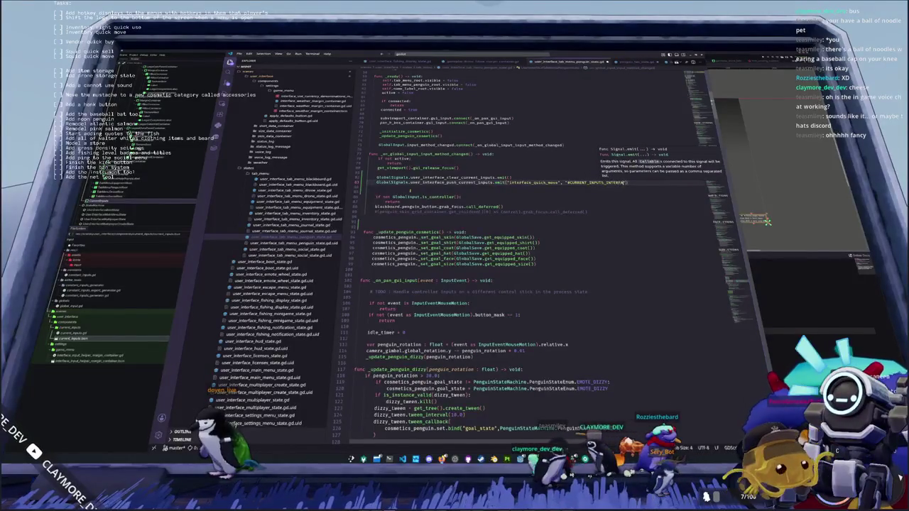
type("K_MOVE")
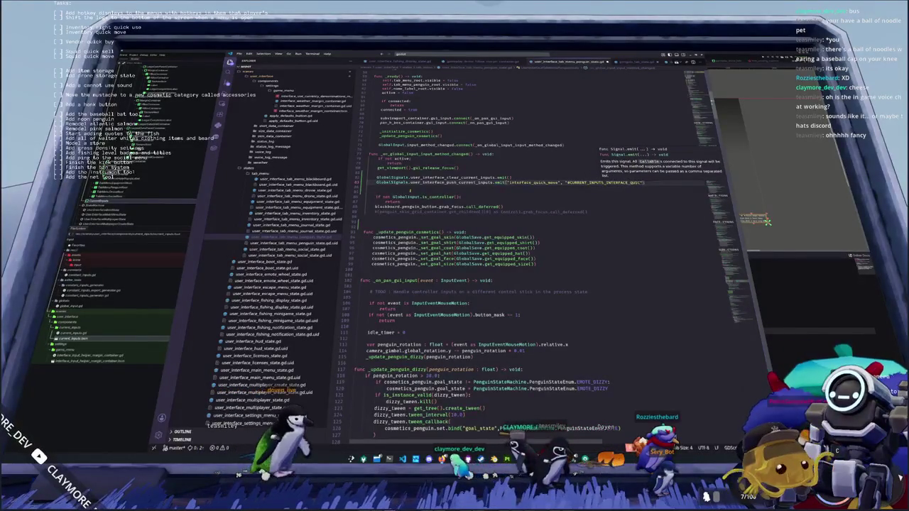
key("End")
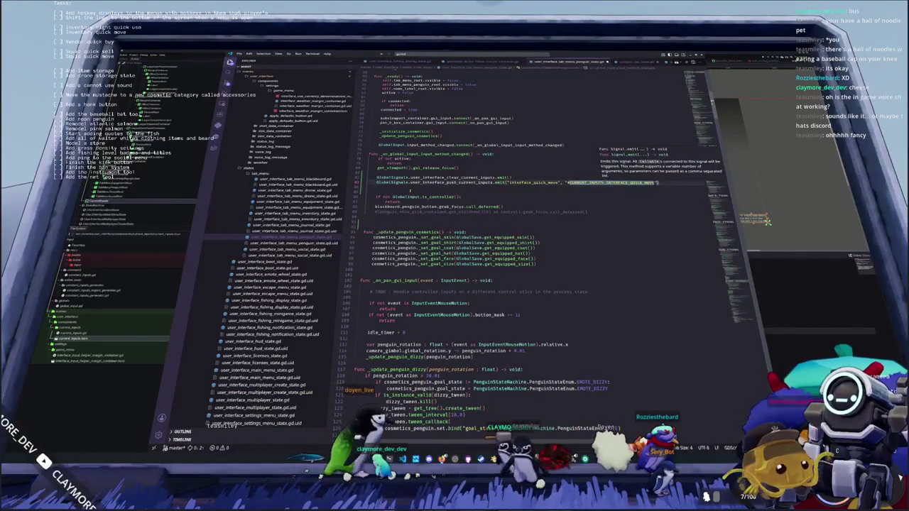
key("alt+Tab")
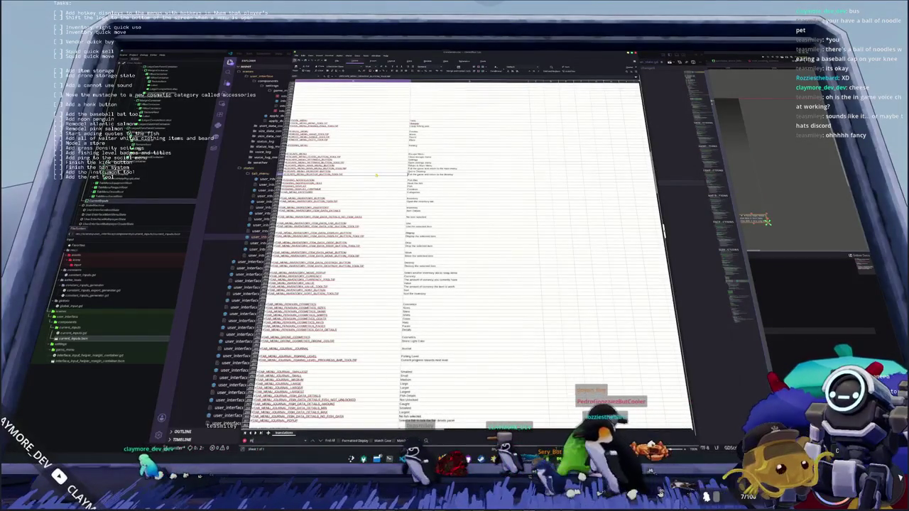
Add QUICK_MOVE and QUICK_USE key rows with English texts 'Quick move' and 'Quick use'.
scroll(376, 175, "down", 10)
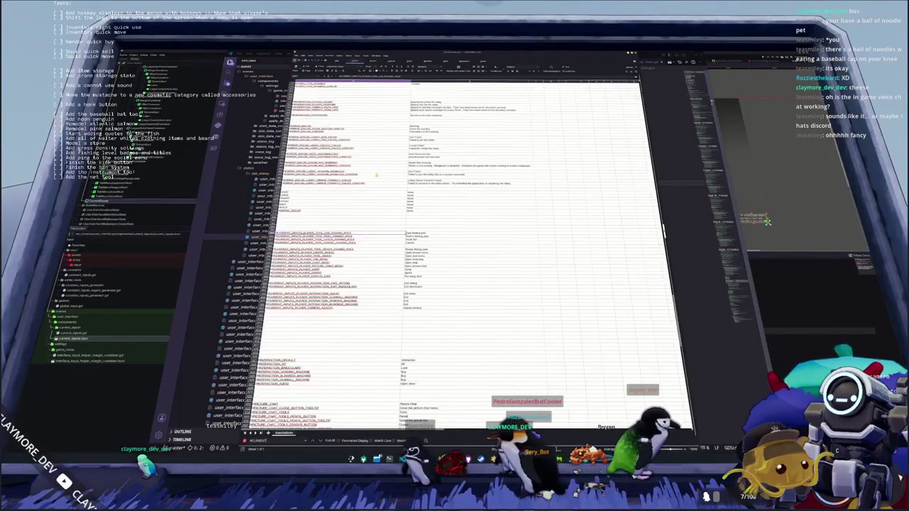
left_click(308, 313)
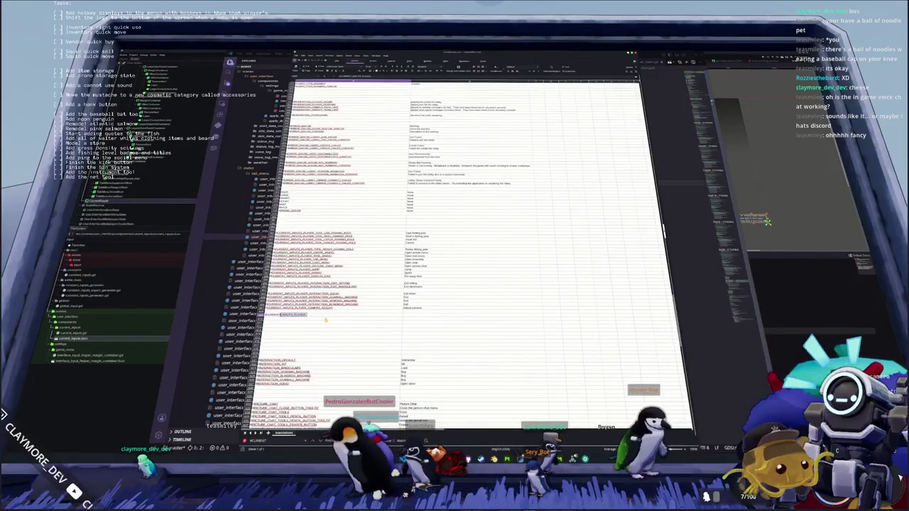
type("PI")
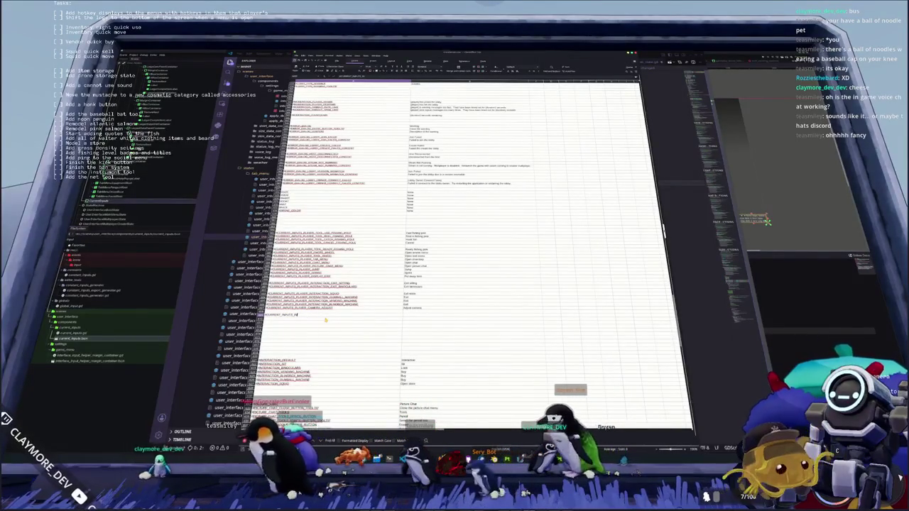
type("QUICK_MOV")
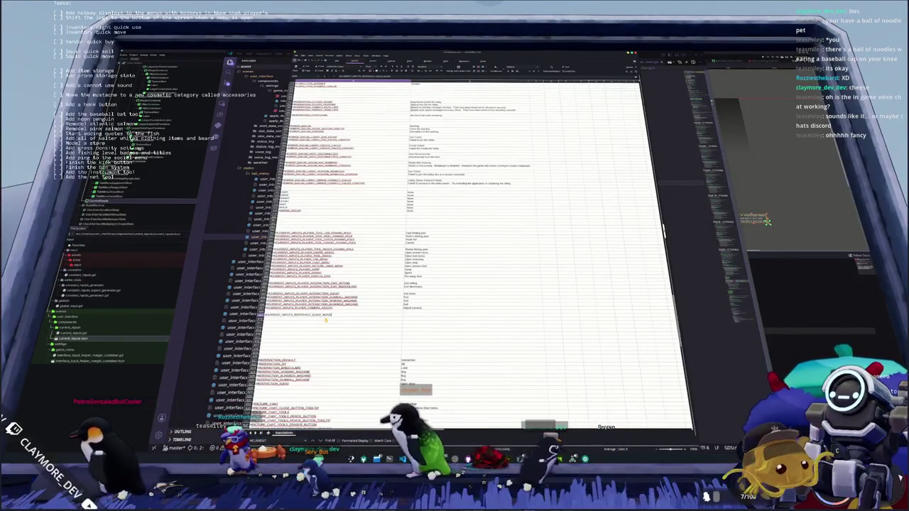
type("E")
key("Tab")
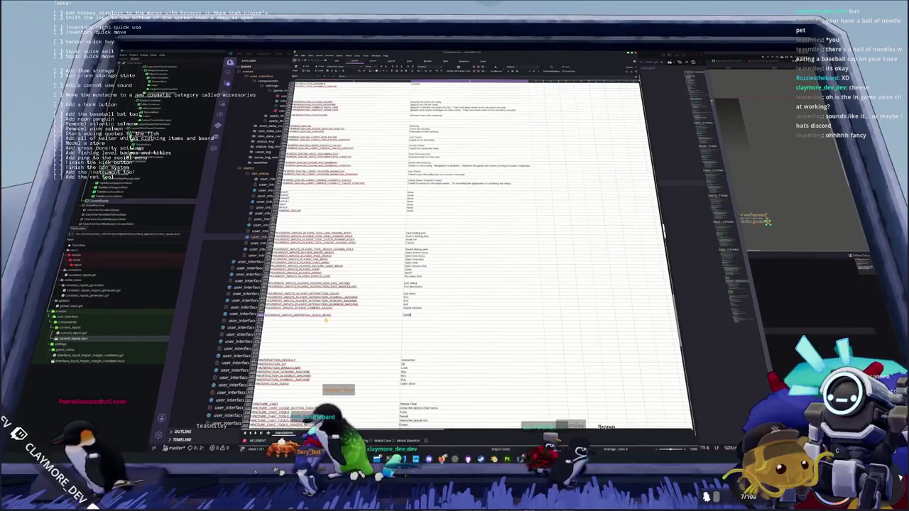
type("Quick move")
key("Return")
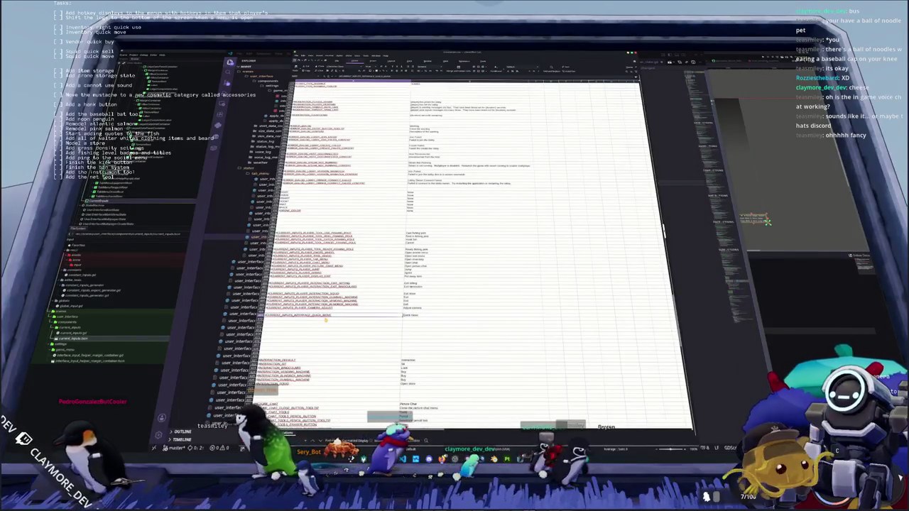
left_click(323, 323)
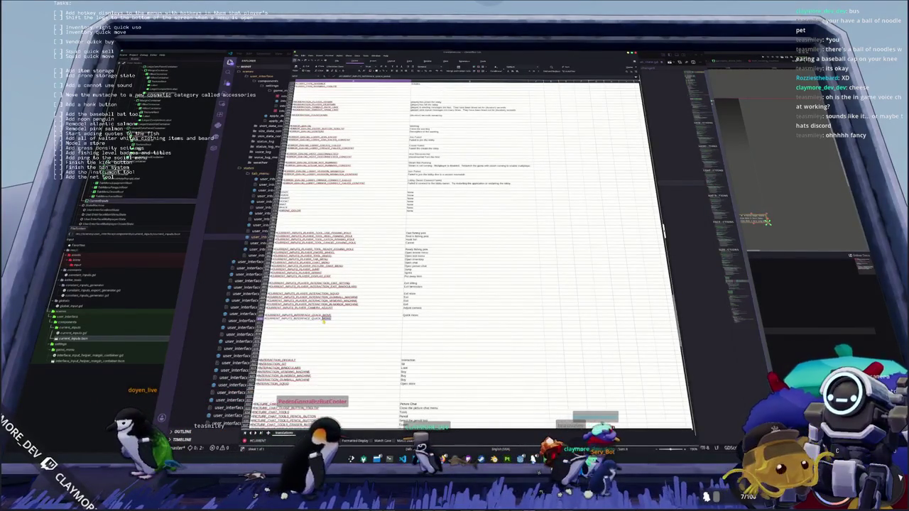
key("Tab")
type("Quick use")
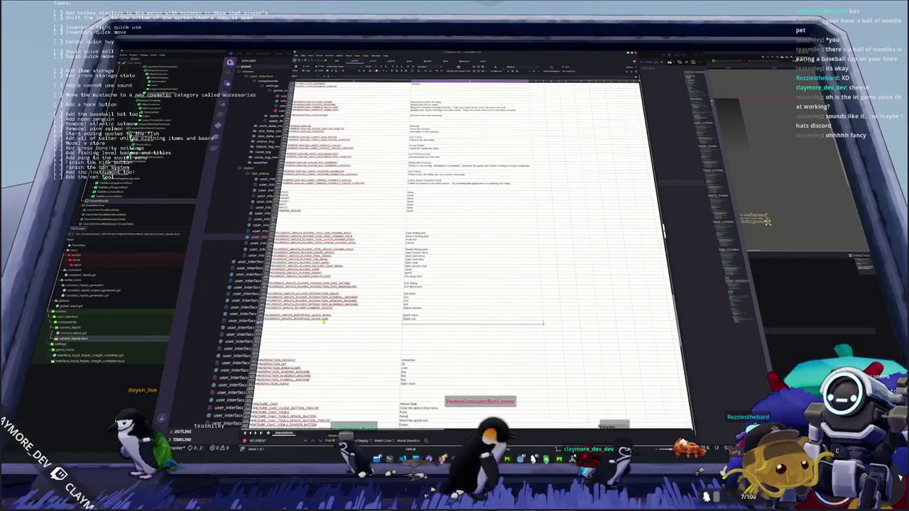
key("Return")
Add a CURRENT_INPUTS SELECT key row with the English text 'Select'.
type("#CURRENT")
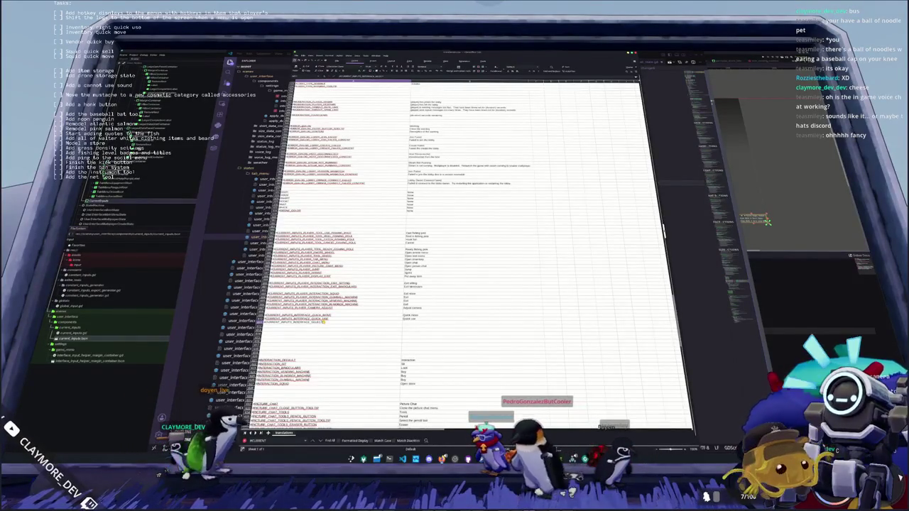
type("SELECT")
key("Tab")
type("Select")
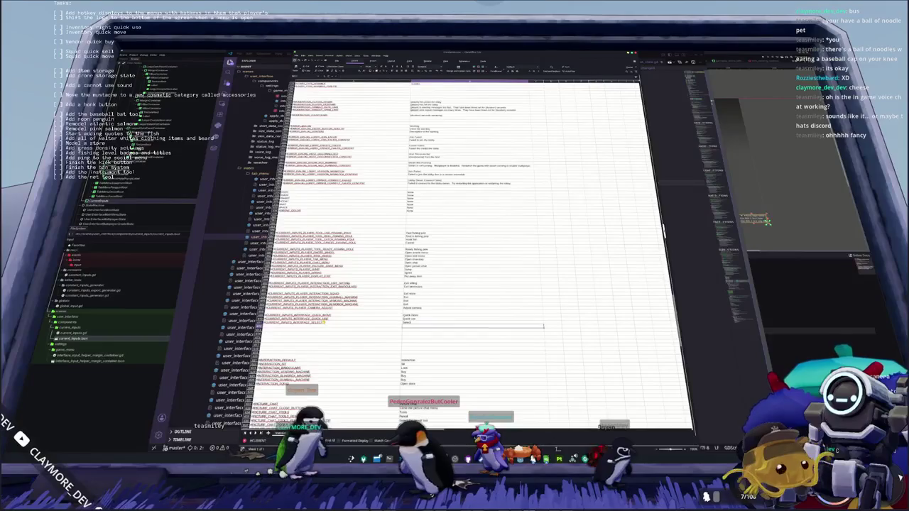
left_click(298, 315)
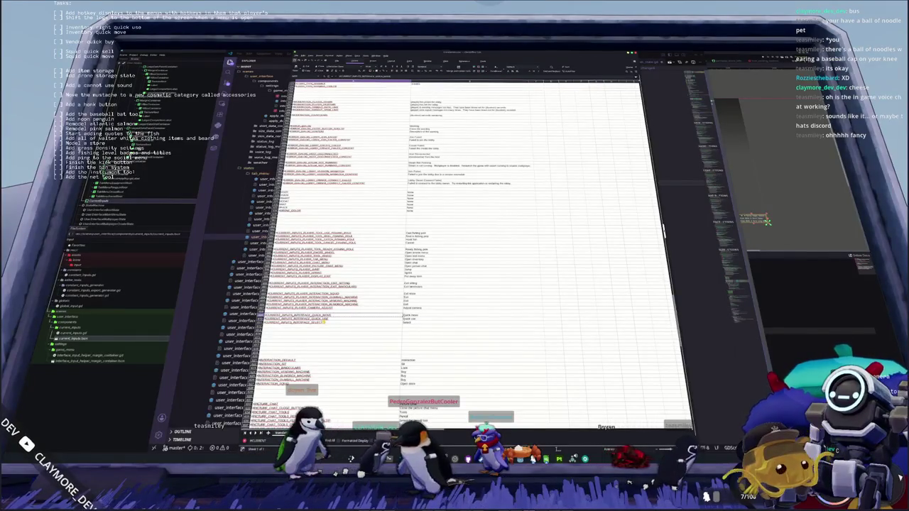
key("alt+Tab")
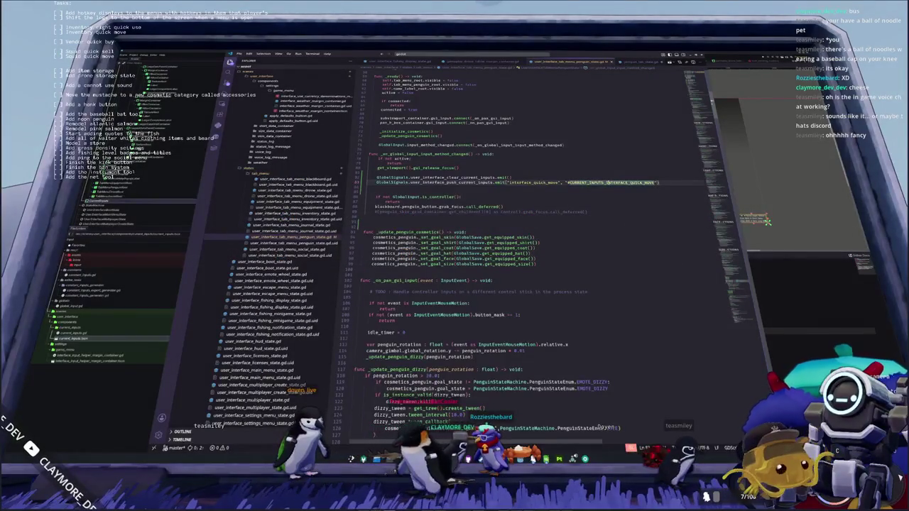
Duplicate the quick-move push line as an interface_quick_use push with its QUICK_USE key.
left_click(578, 186)
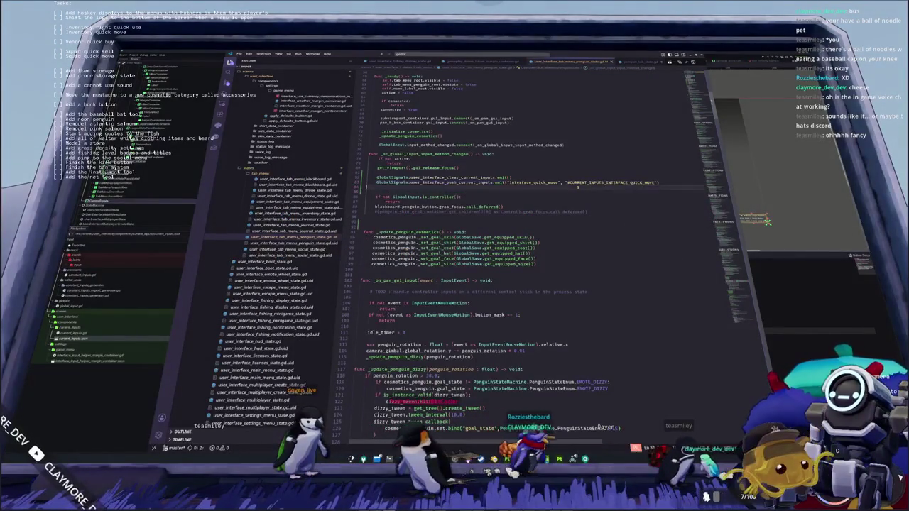
key("ctrl+shift+d")
key("ctrl+Left")
key("ctrl+Left")
key("ctrl+Left")
key("ctrl+shift+Right")
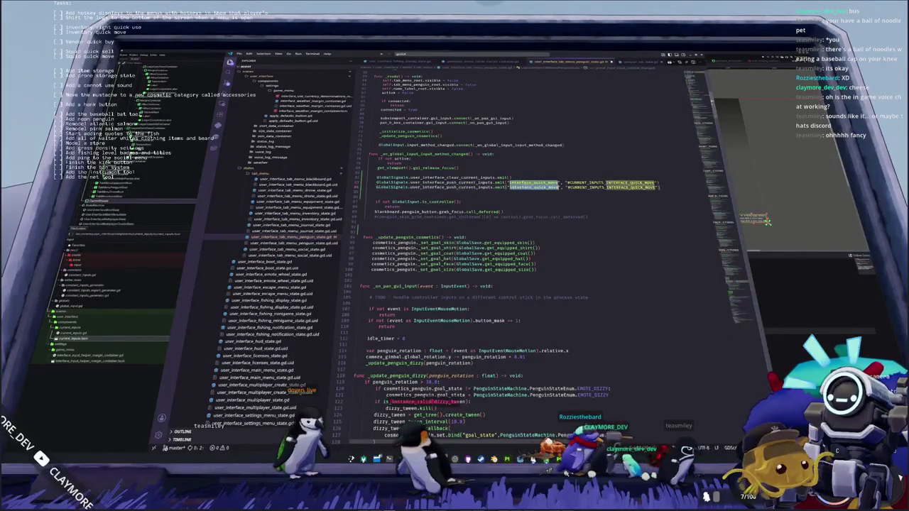
type("inventory")
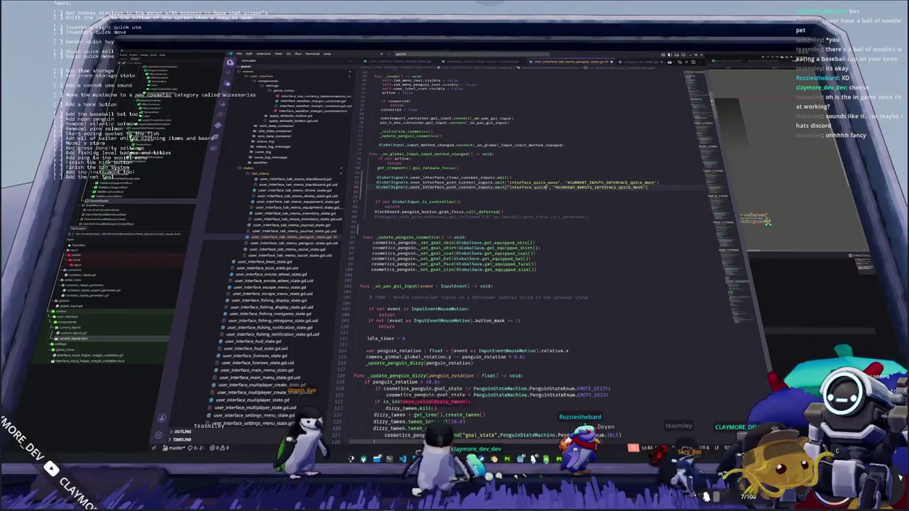
key("End")
key("Left")
key("Left")
key("shift+Left")
key("shift+Left")
key("shift+Left")
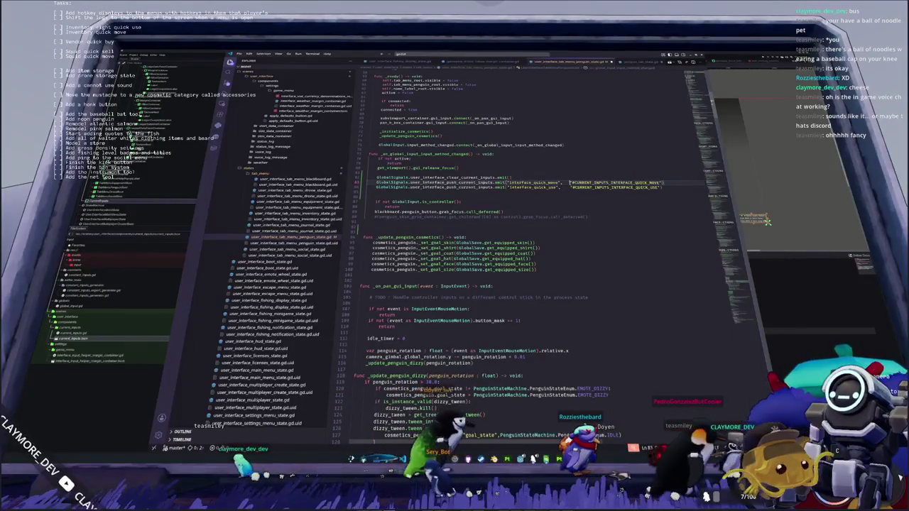
Begin a GlobalSignals.user_interface_push_current_inputs.emit call inside the is_controller check.
key("Return")
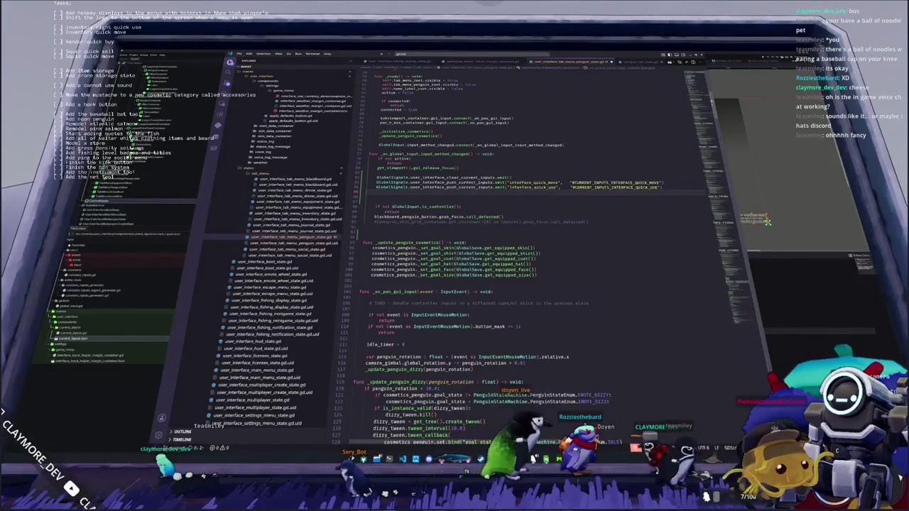
key("Delete")
key("Delete")
key("Delete")
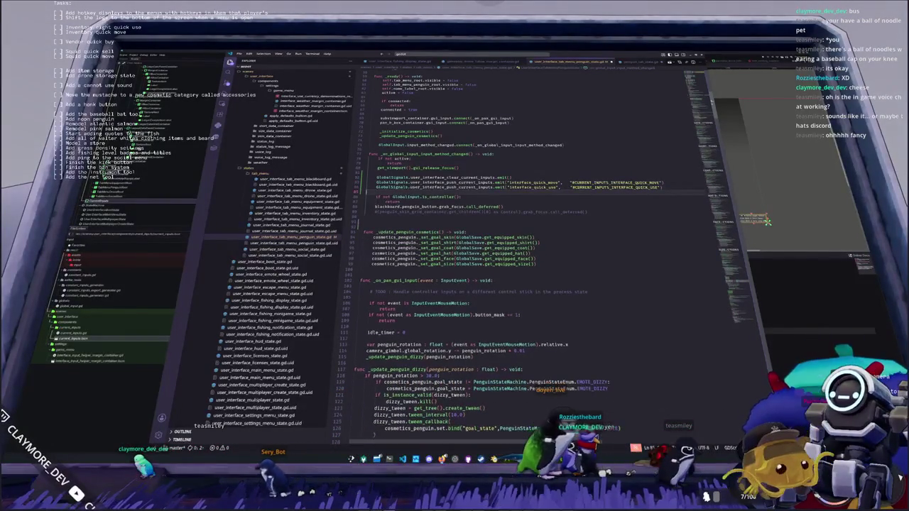
key("Return")
key("Return")
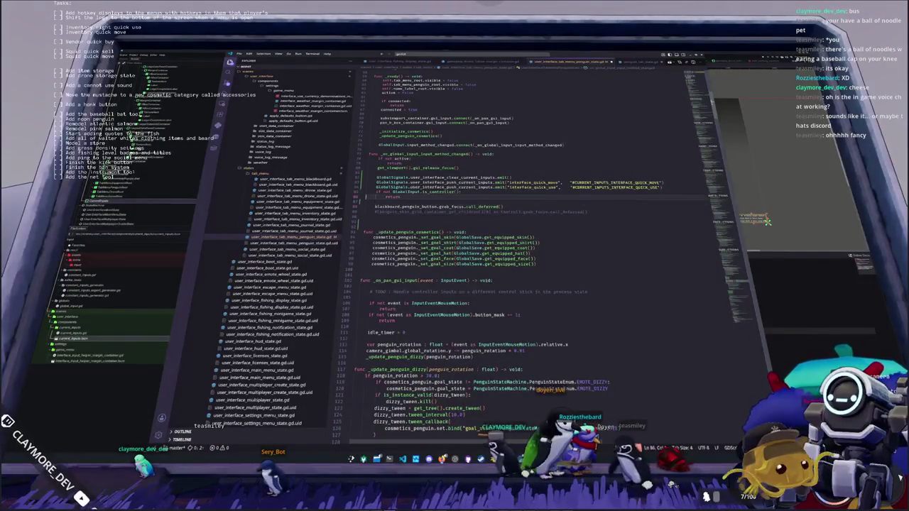
type("GlobalSignals")
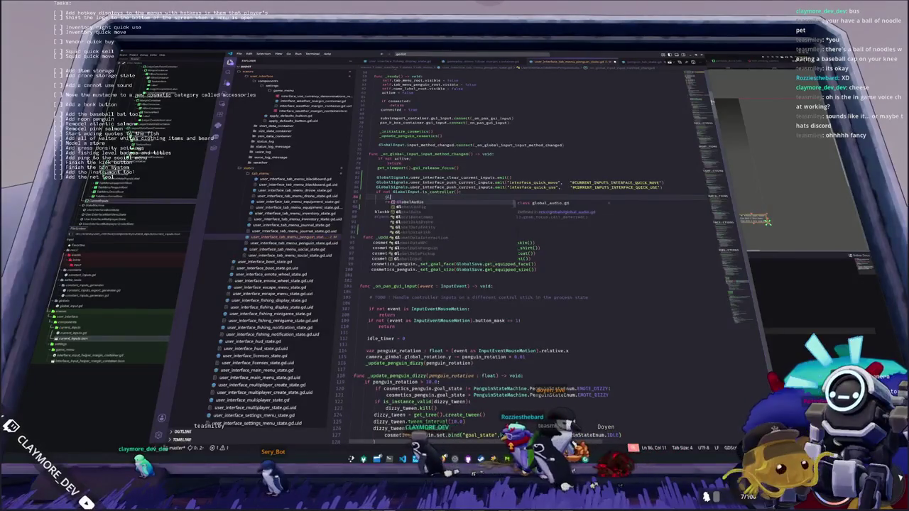
type(".u")
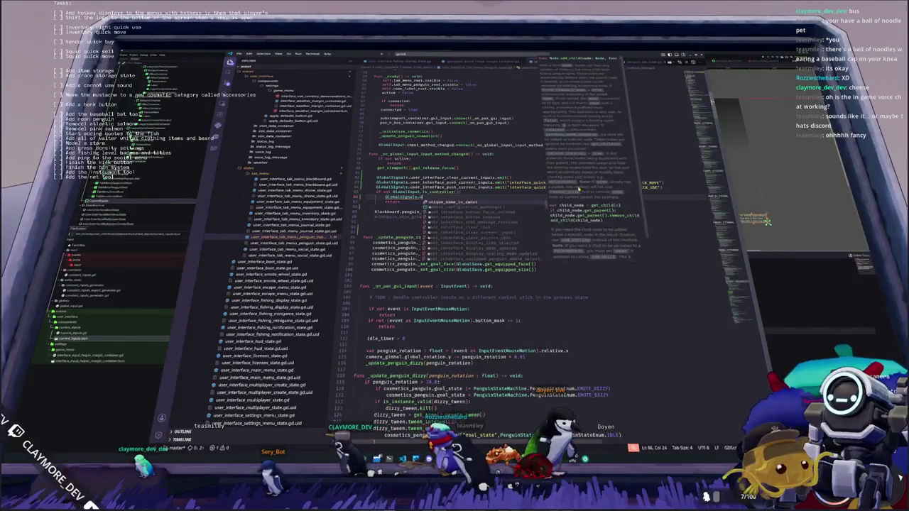
type("ser_interface_")
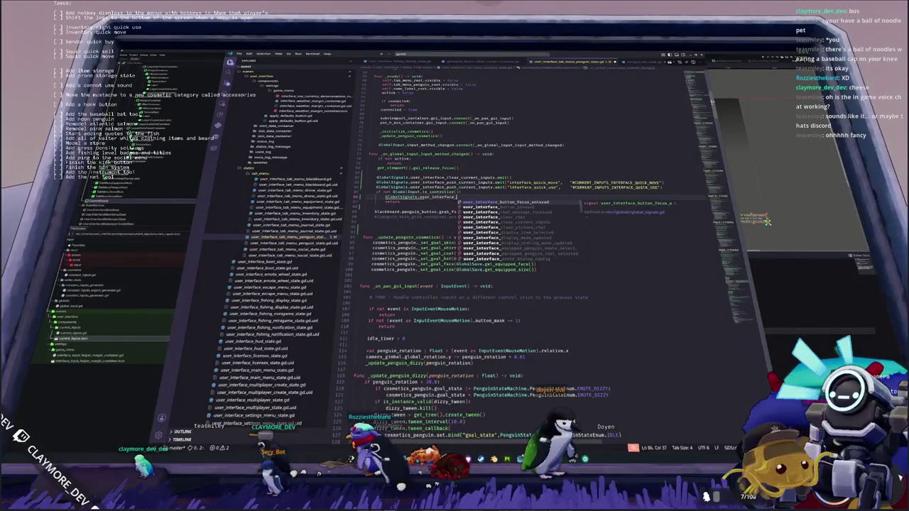
type("push_current_inp")
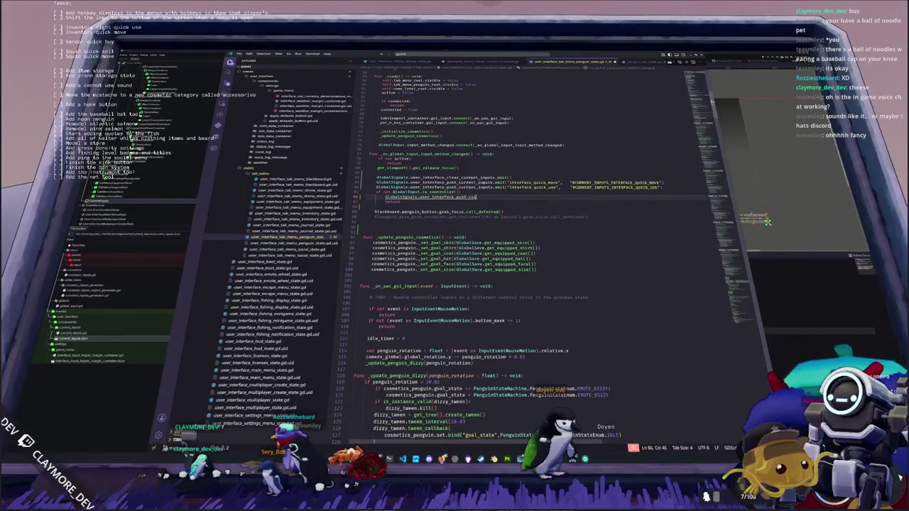
type("uts")
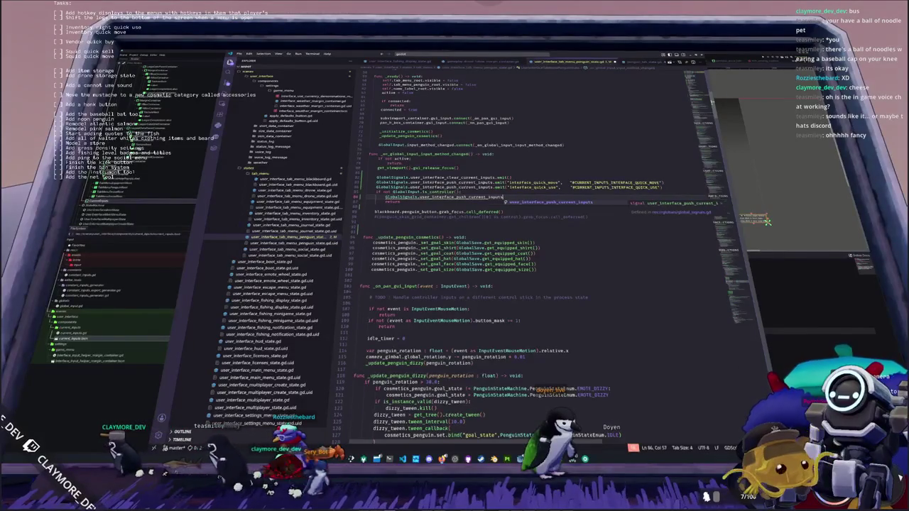